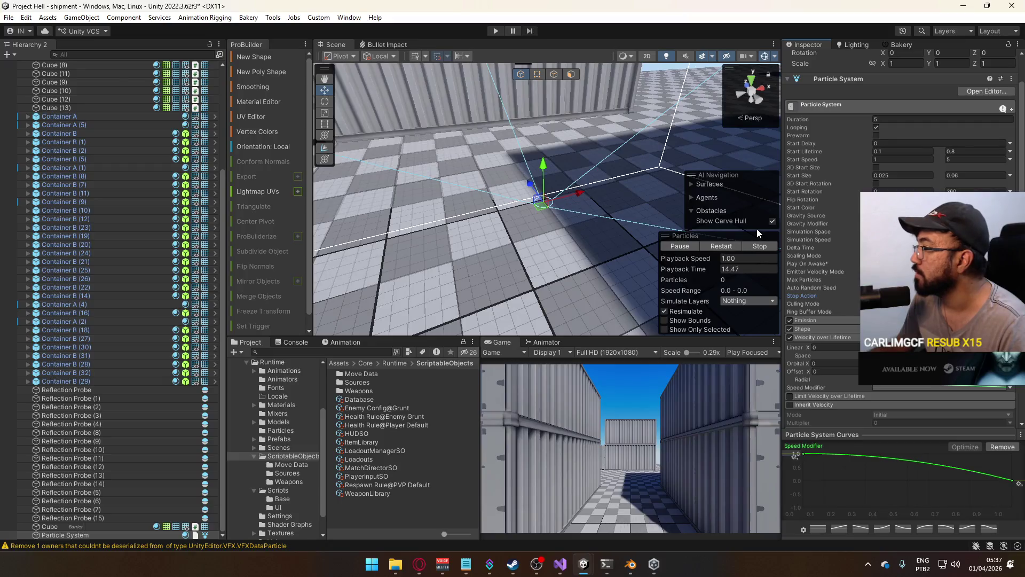
Turn off Looping, replay the single particle burst several times, then select Particle System in the Hierarchy
mouse_move(797, 137)
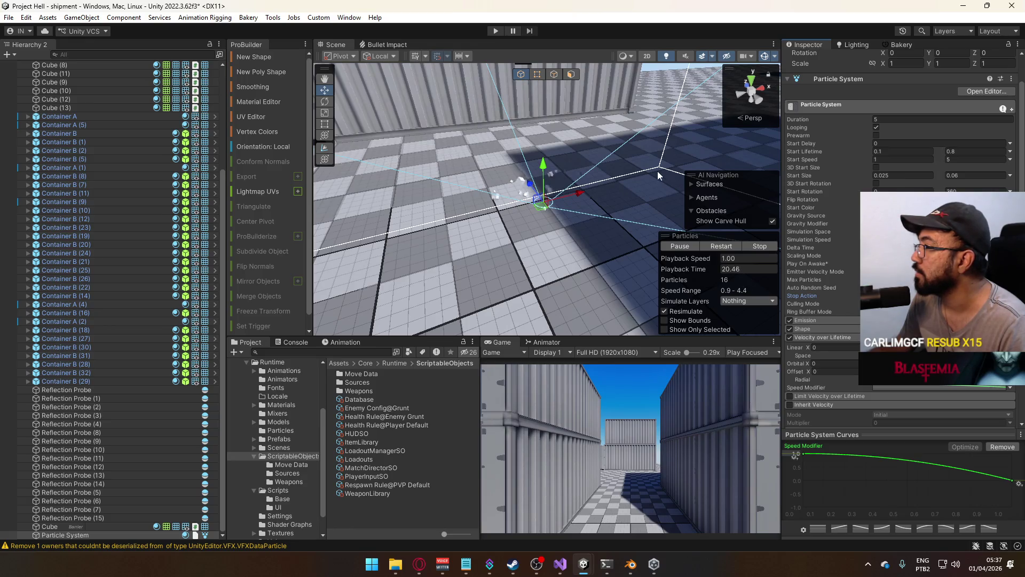
left_click(875, 128)
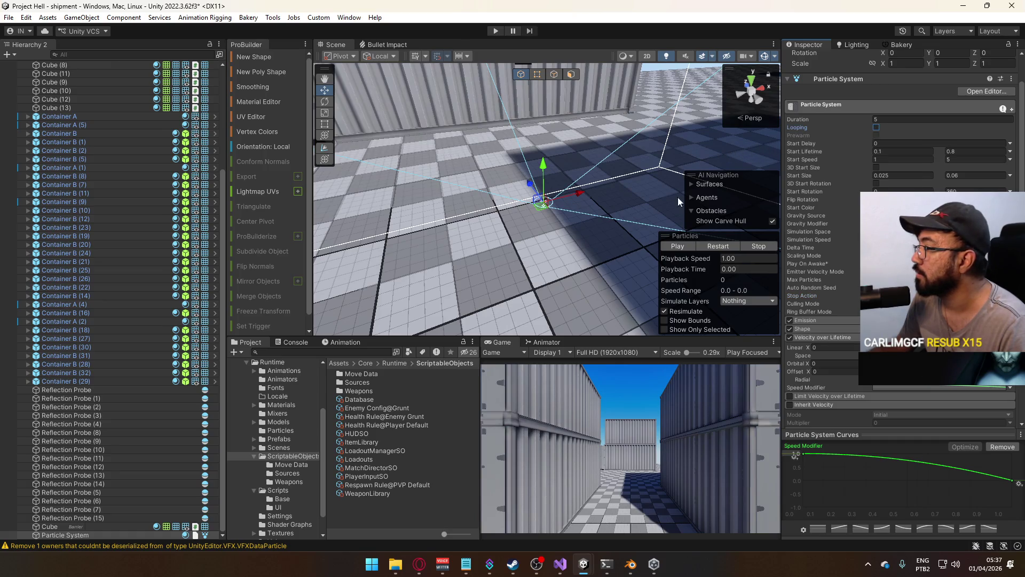
left_click(718, 249)
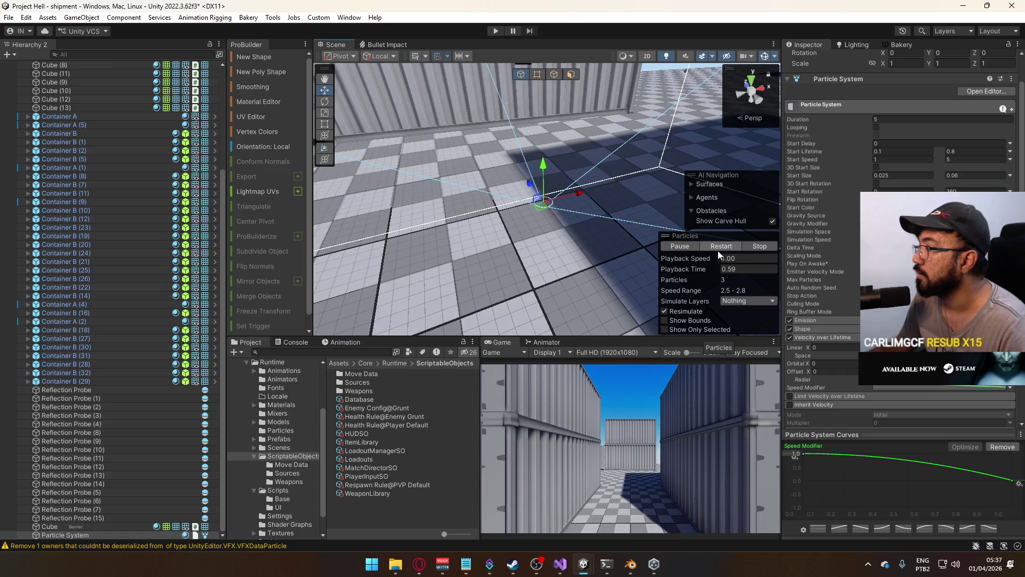
left_click(718, 248)
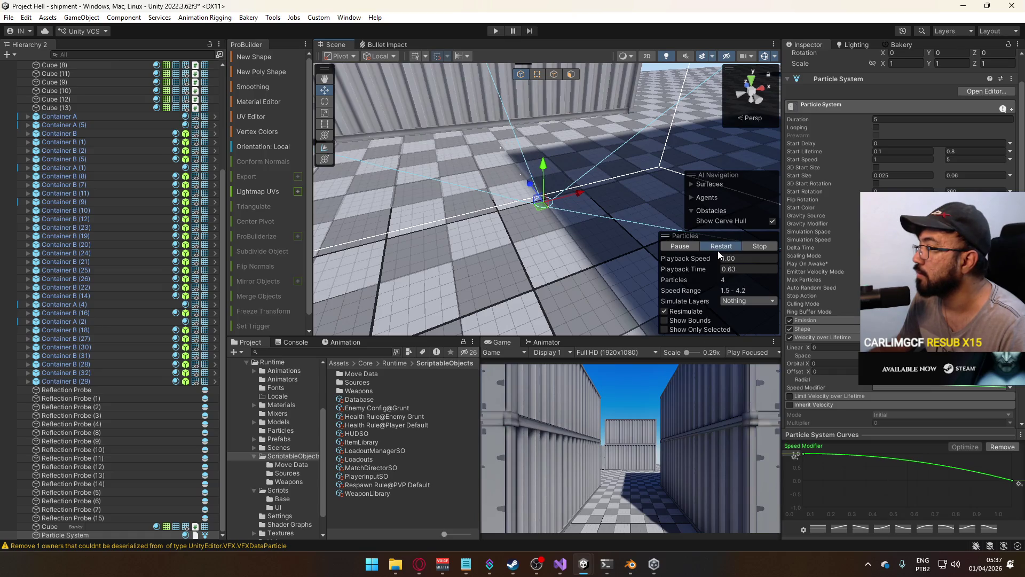
left_click(717, 249)
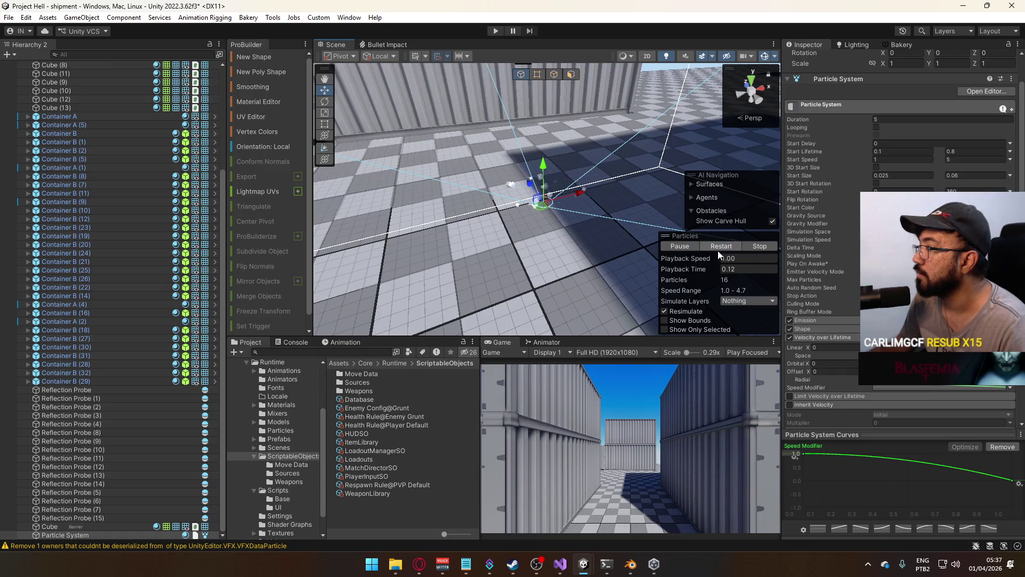
left_click(718, 251)
left_click(717, 250)
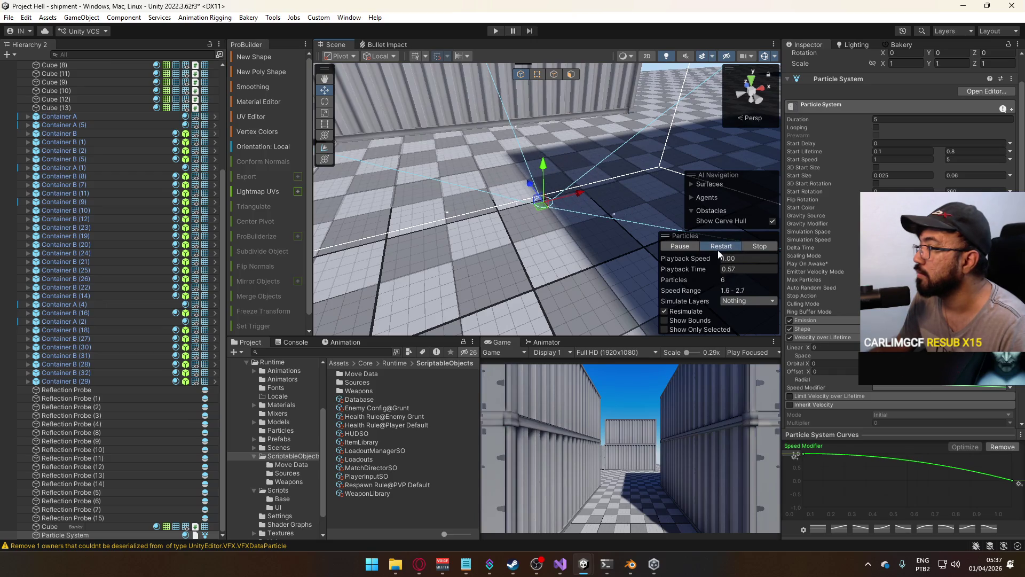
left_click(717, 249)
left_click(718, 250)
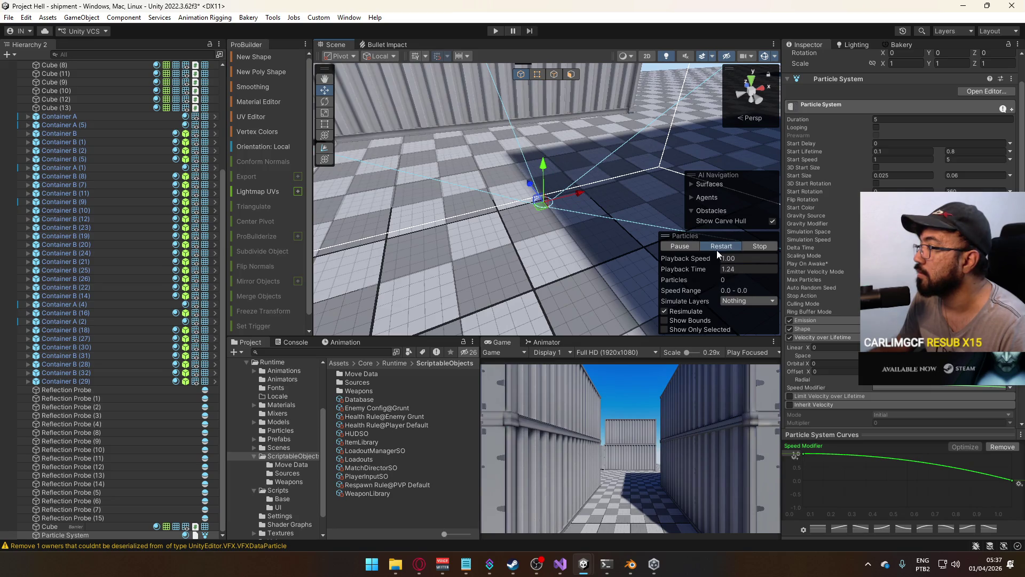
left_click(716, 248)
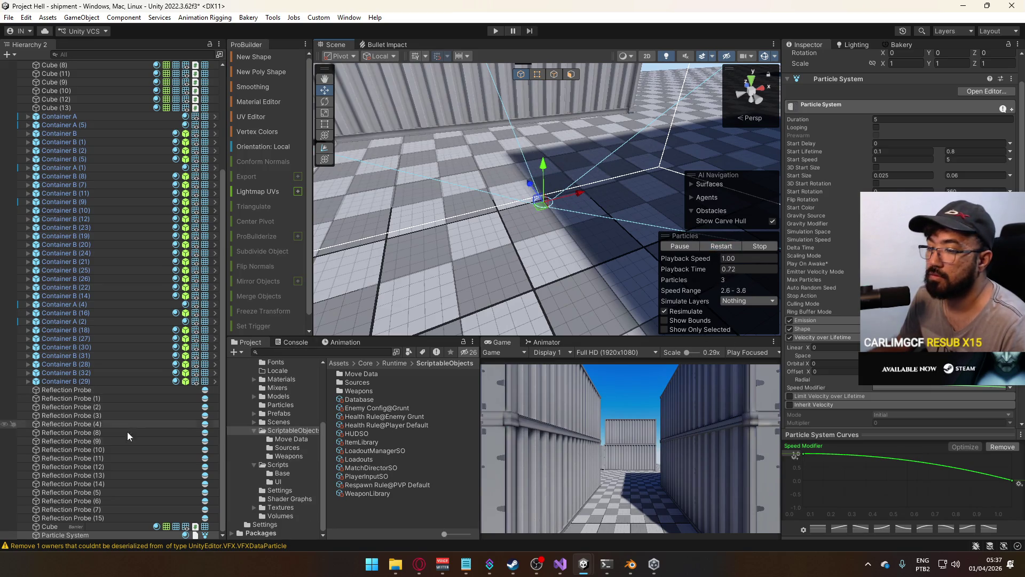
left_click(87, 534)
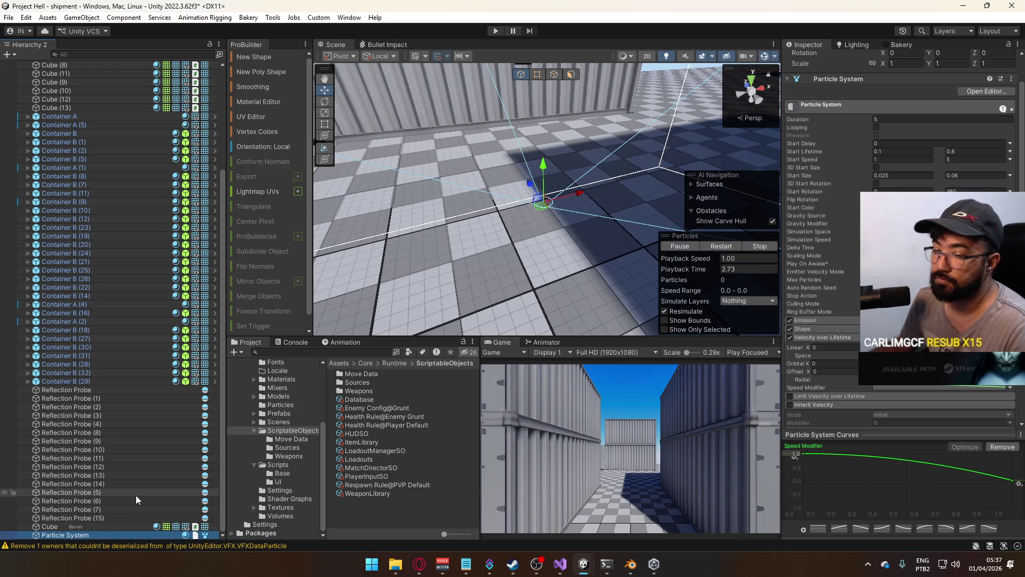
Rename the Particle System object to 'Bullet Impact'
key("F2")
key("BackSpace")
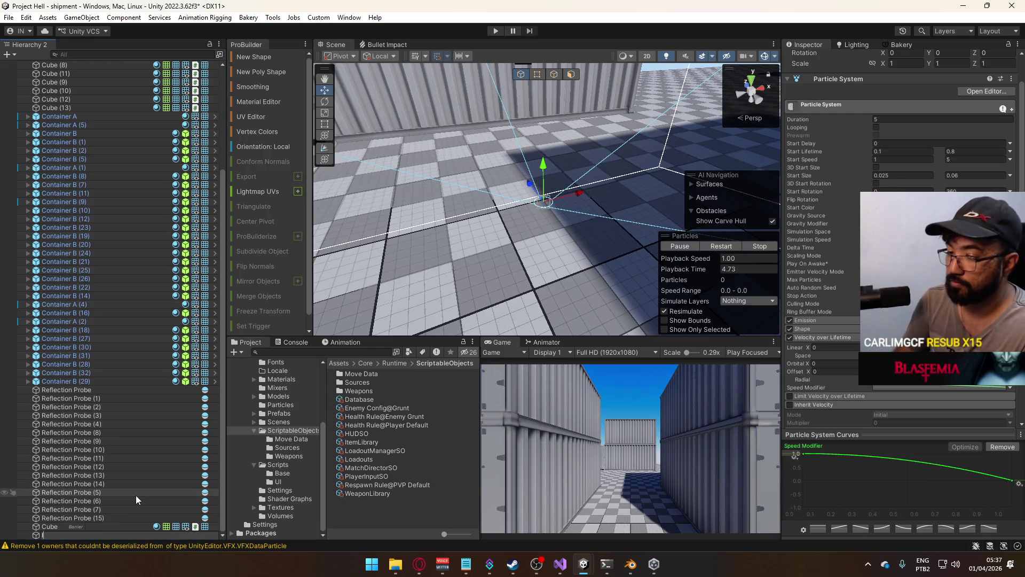
type("Bullet")
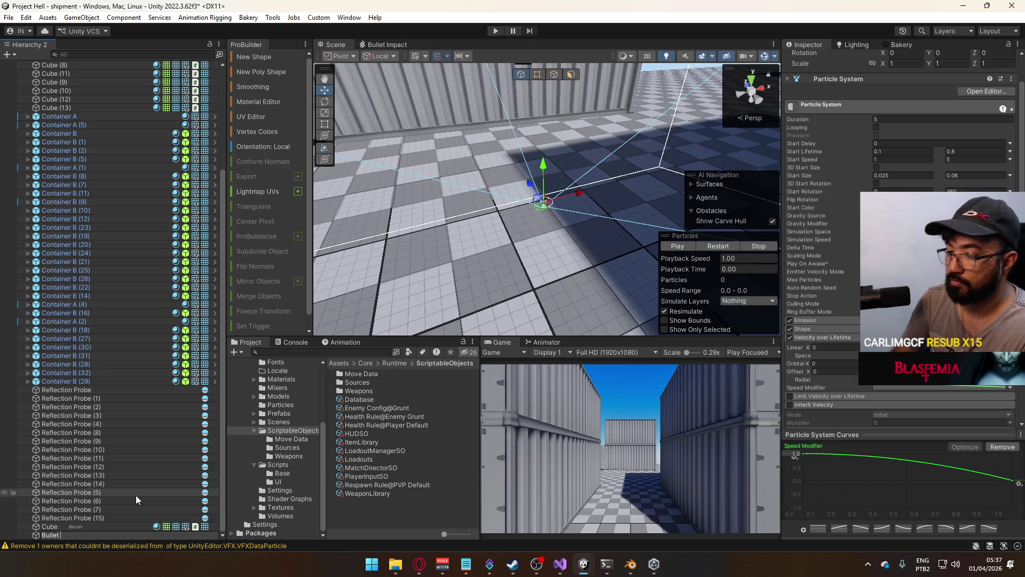
type(" Impact")
key("Return")
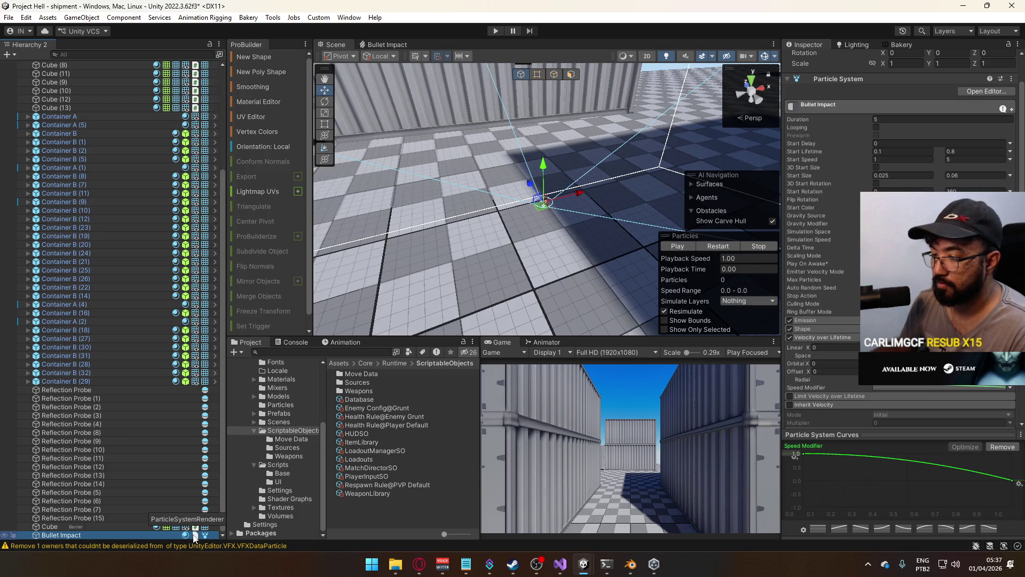
Save the Bullet Impact object as a prefab in the Prefabs folder
left_click(288, 414)
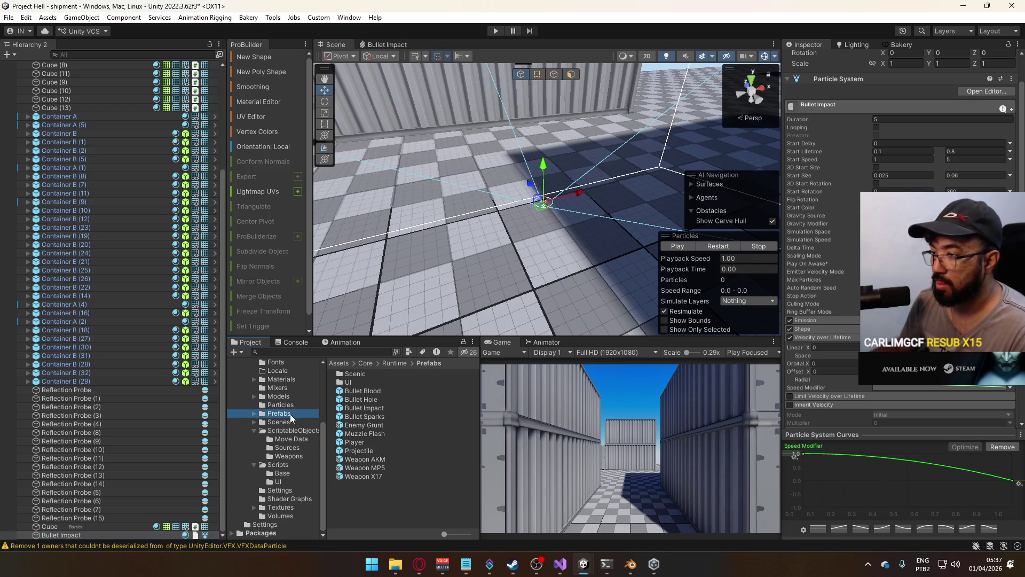
left_click(293, 405)
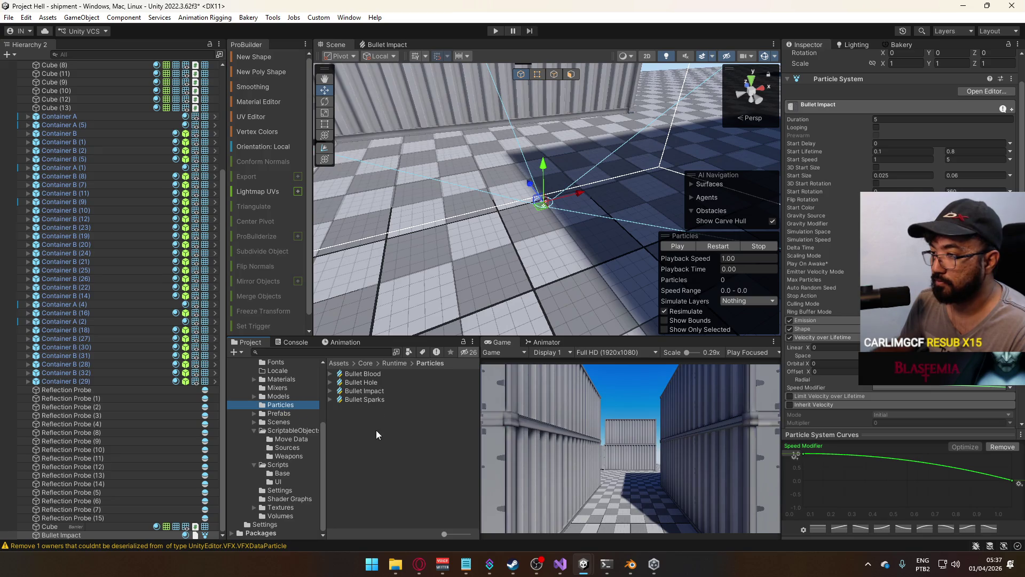
left_click(281, 413)
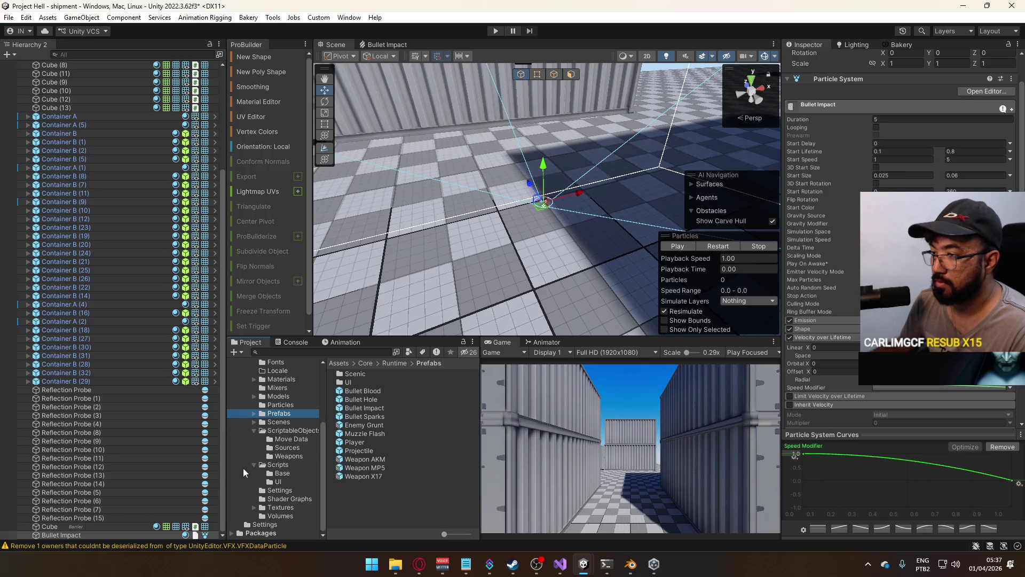
mouse_move(91, 535)
left_mouse_down()
mouse_move(397, 443)
mouse_move(380, 416)
mouse_move(431, 508)
left_mouse_up()
Rename the new Bullet Impact 1 prefab to 'Bullet Impact (Legacy)'
left_click(388, 416)
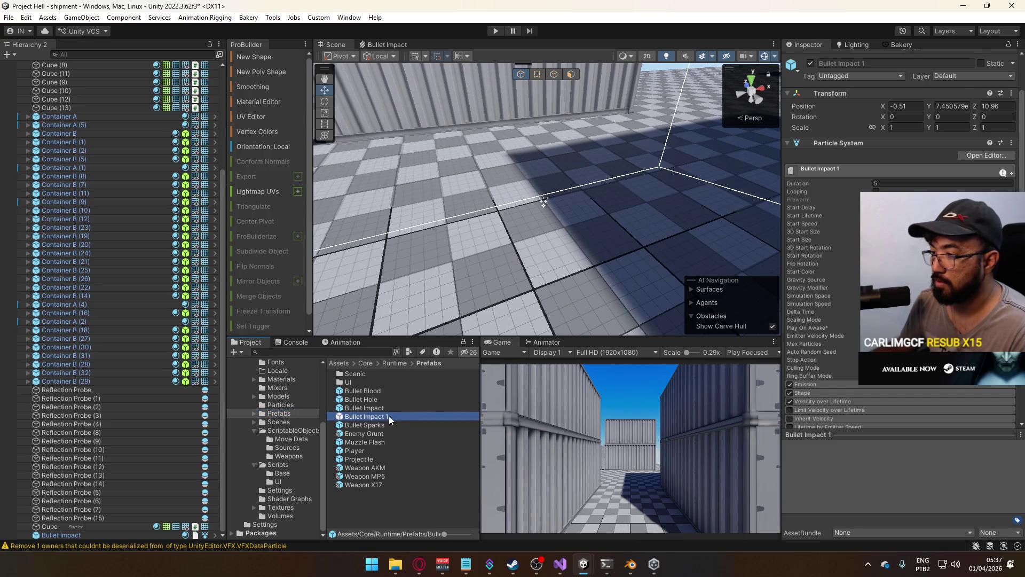
double_click(385, 415)
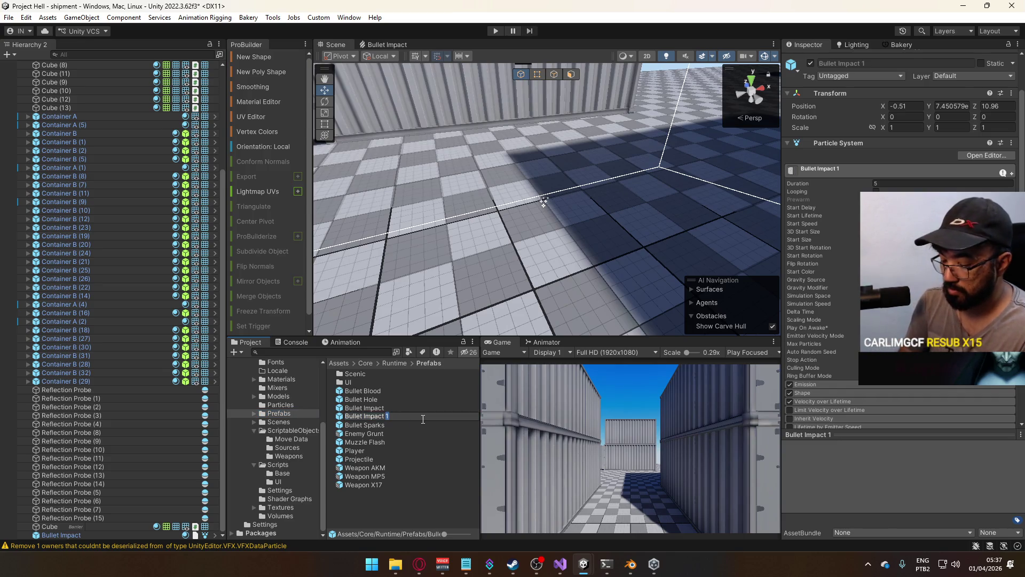
type("(Legacy)")
key("Return")
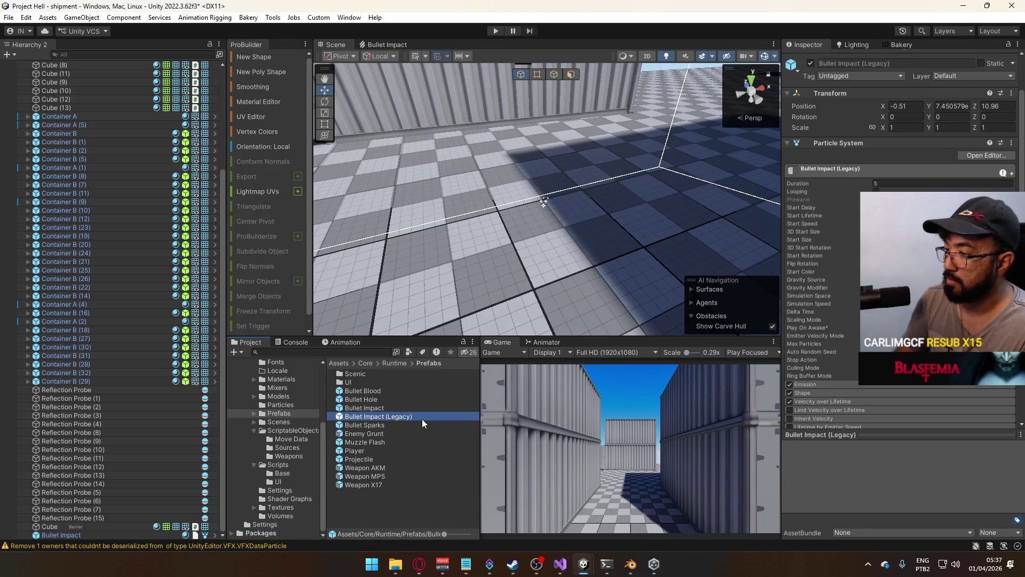
Delete the Bullet Impact object from the scene and save the scene
left_click(97, 533)
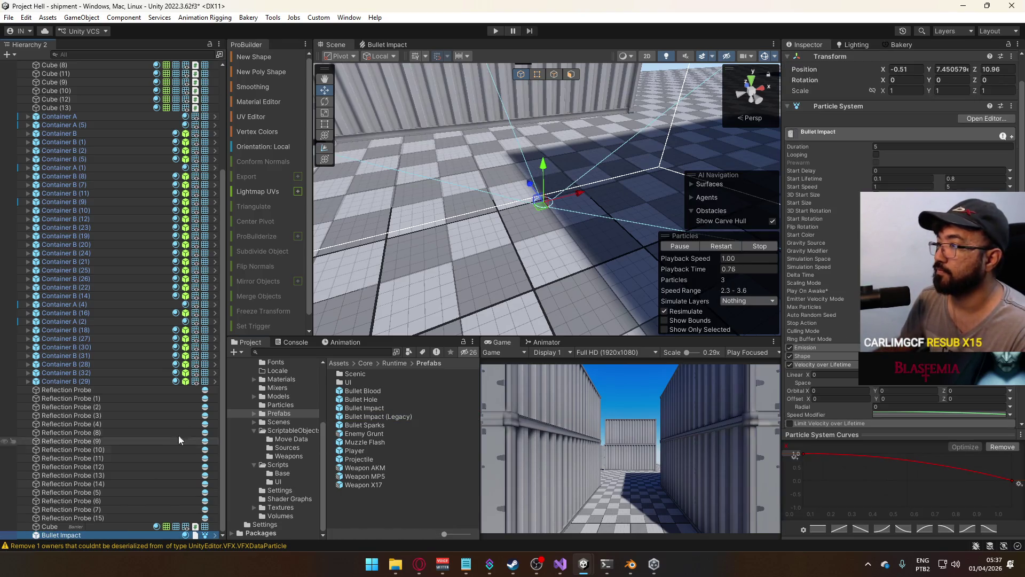
key("Delete")
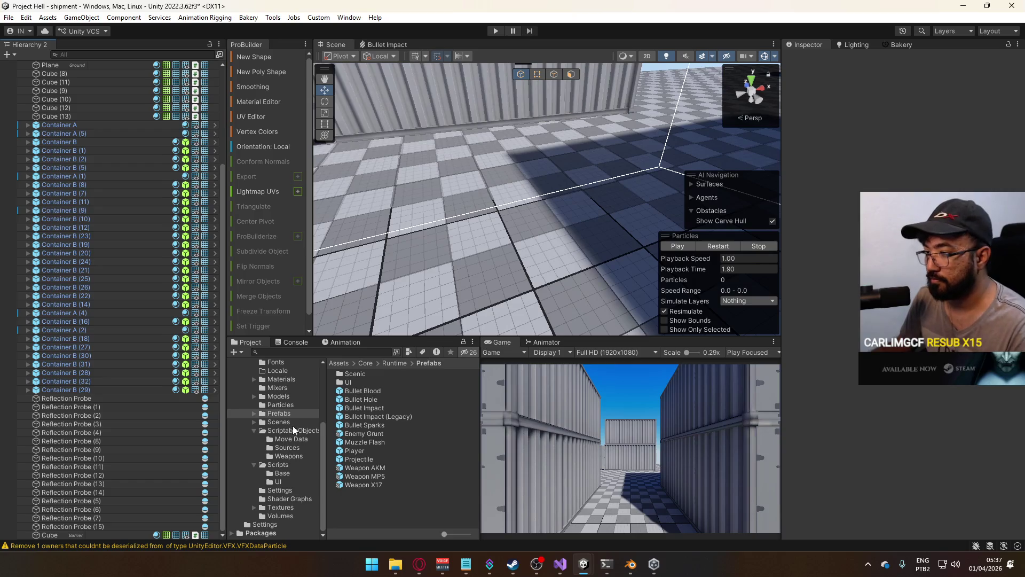
key("ctrl+s")
Inspect the Database asset in ScriptableObjects, then look in the Prefabs Scenic subfolder
left_click(286, 406)
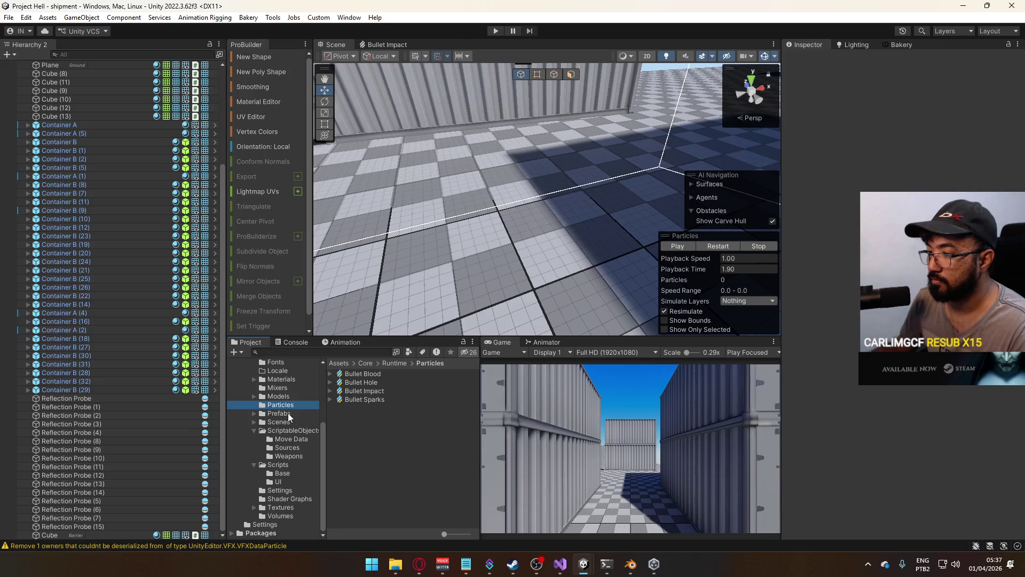
left_click(291, 430)
left_click(382, 399)
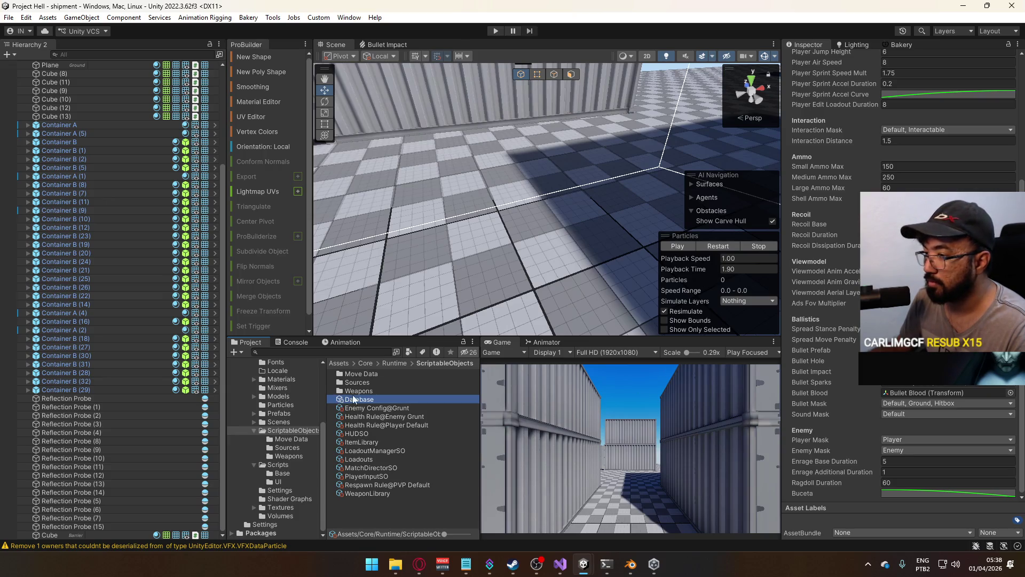
left_click(299, 413)
left_click(370, 373)
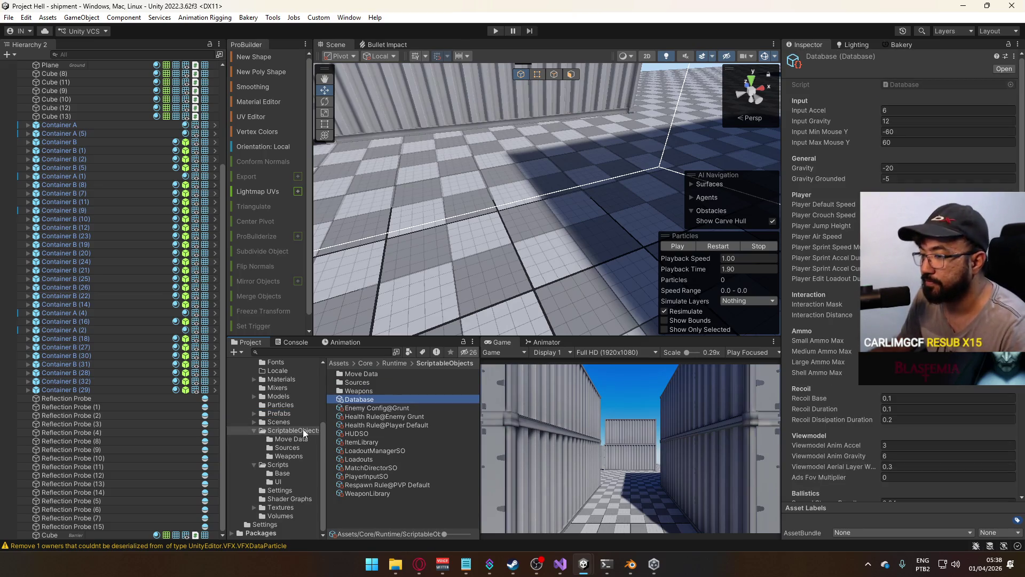
left_click(997, 56)
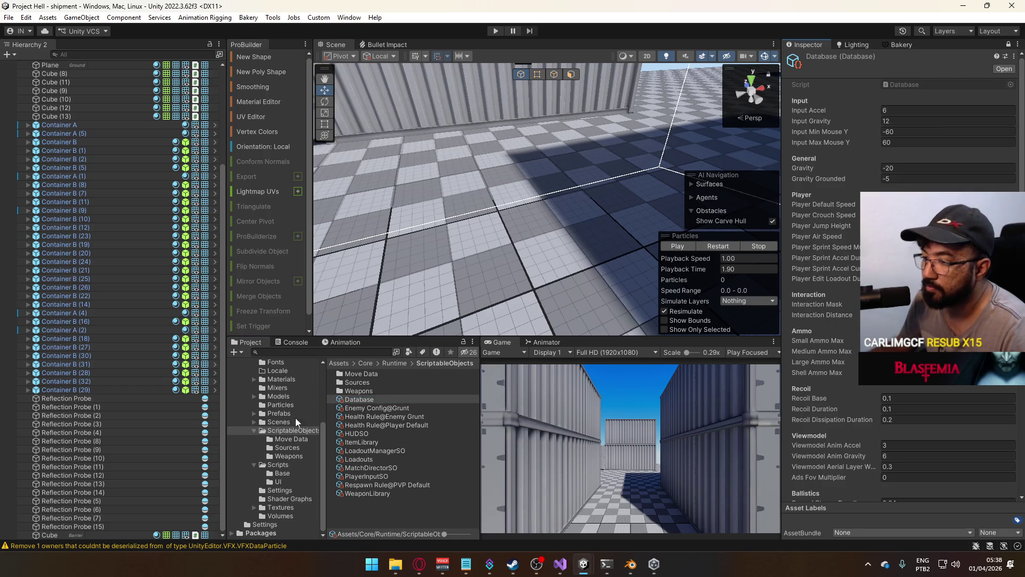
Browse the Particles and Prefabs folders and try assigning a prefab to a Database field
left_click(280, 404)
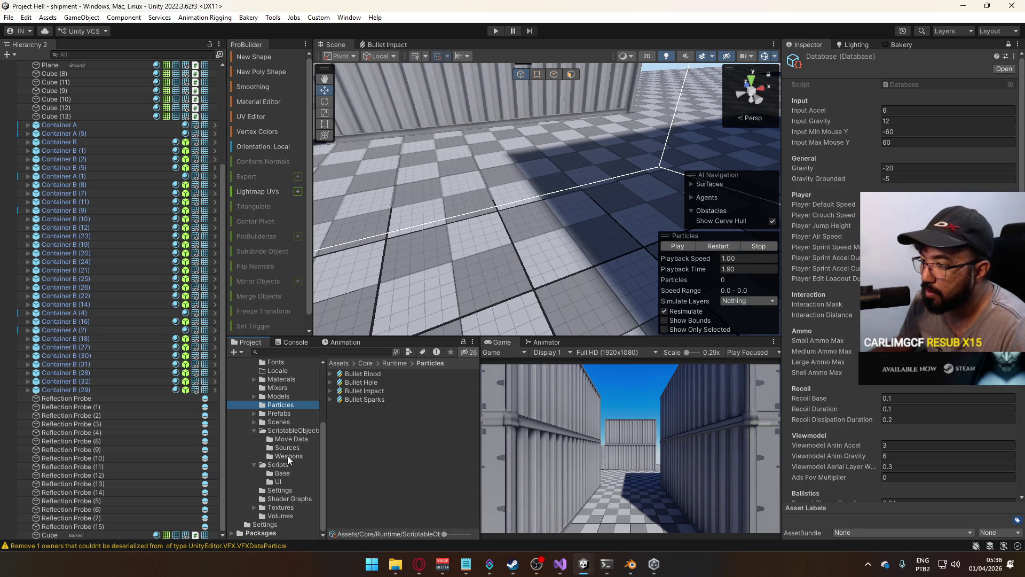
left_click(286, 417)
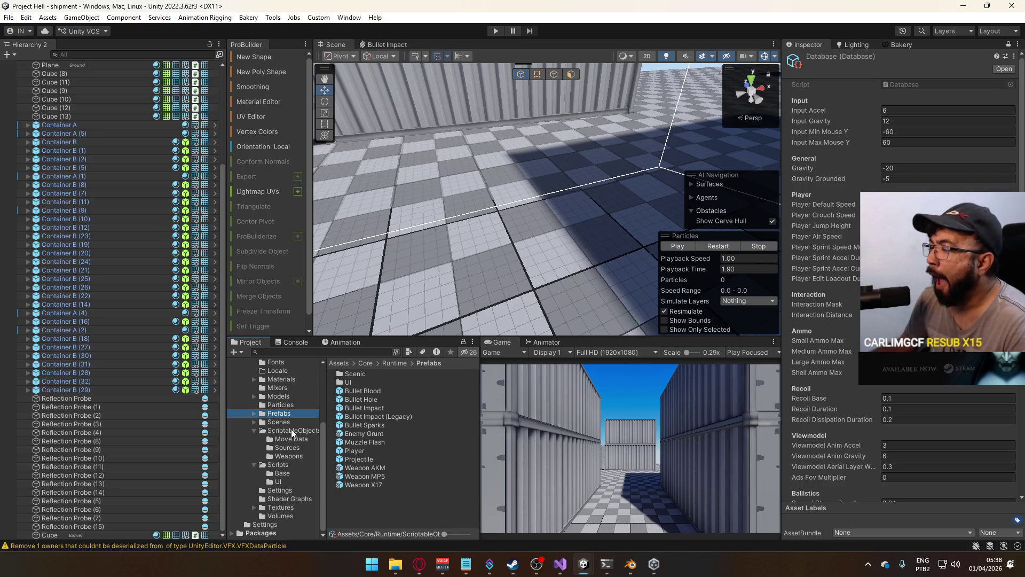
scroll(824, 411, "down", 5)
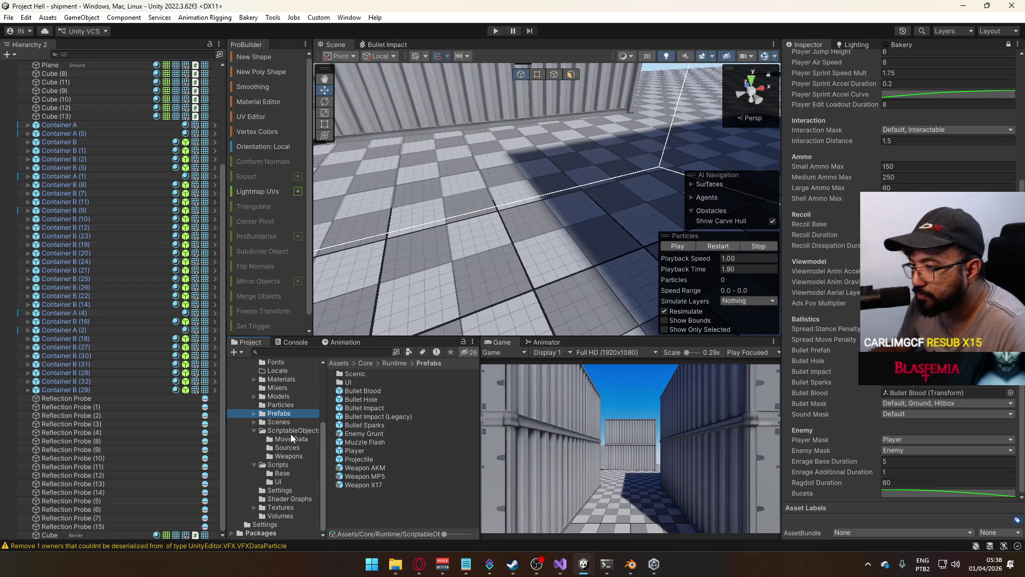
left_click(253, 414)
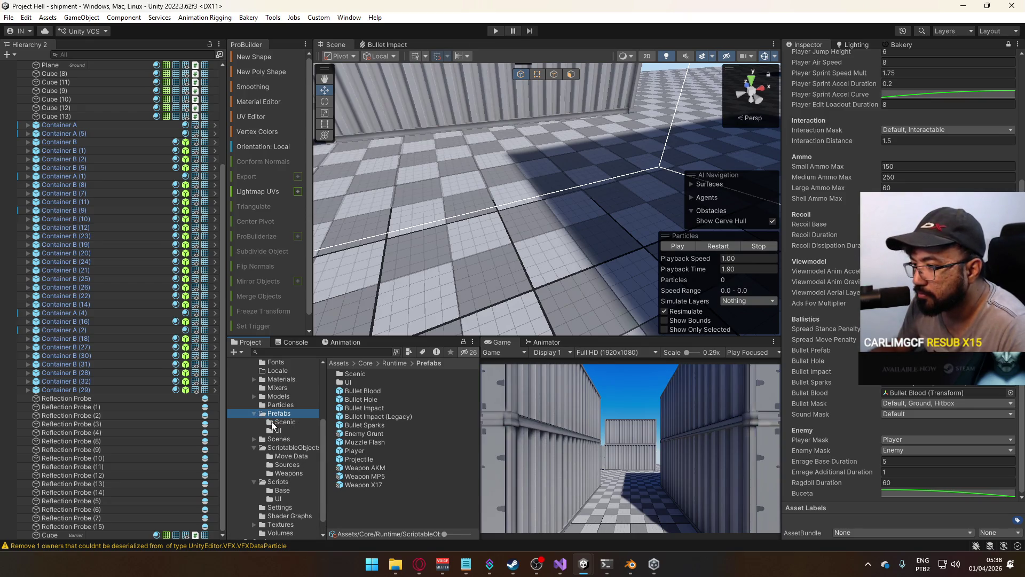
left_click(252, 413)
left_click(273, 404)
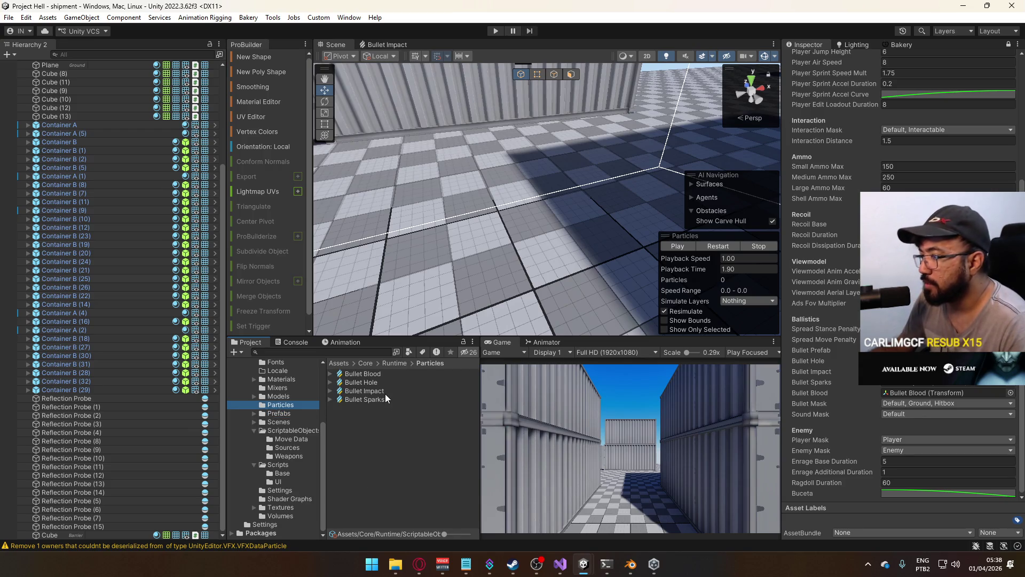
left_click(282, 414)
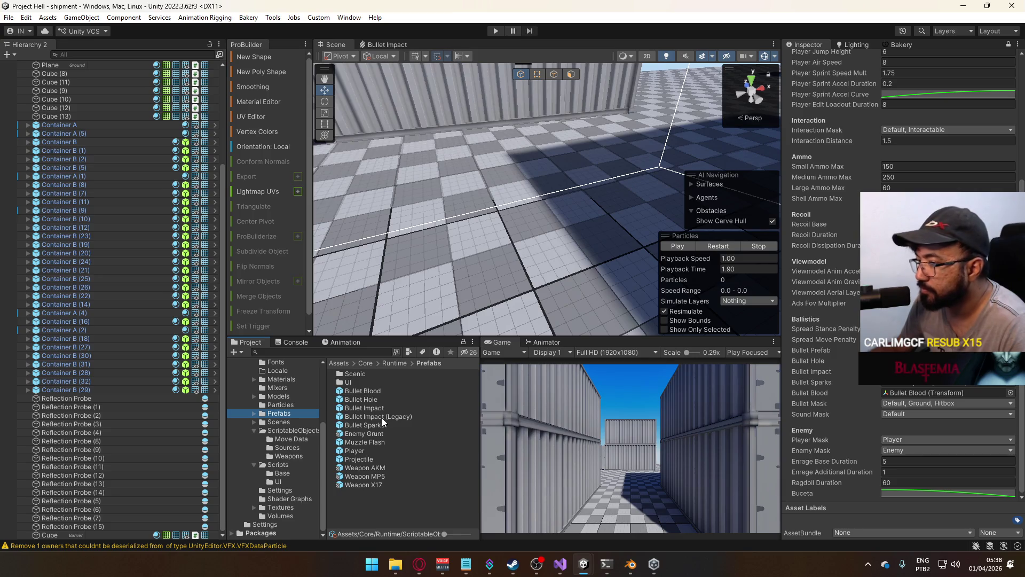
left_click_drag(383, 416, 834, 410)
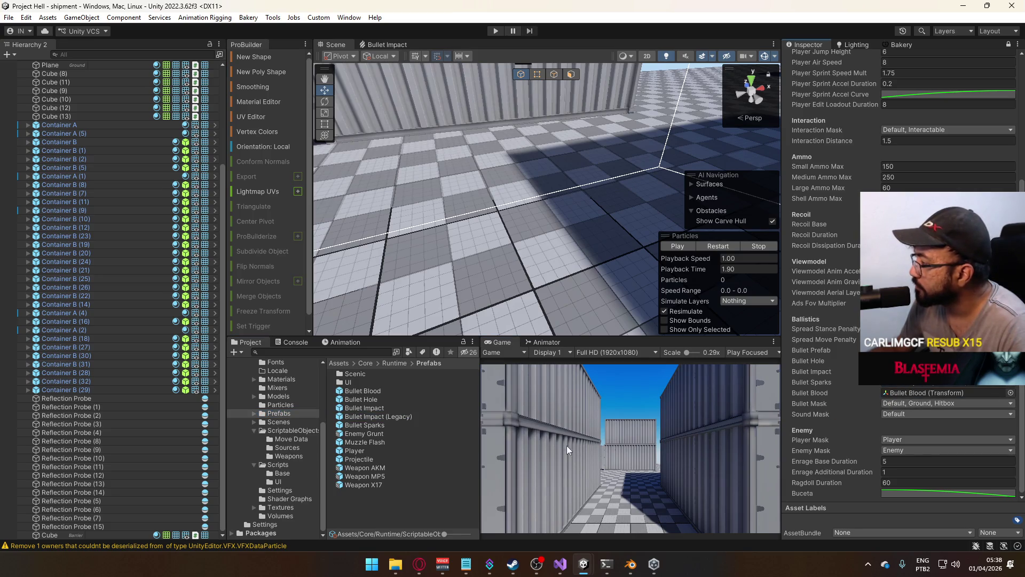
Open the title scene, enter Play mode, and maximize the Game view
left_click(279, 422)
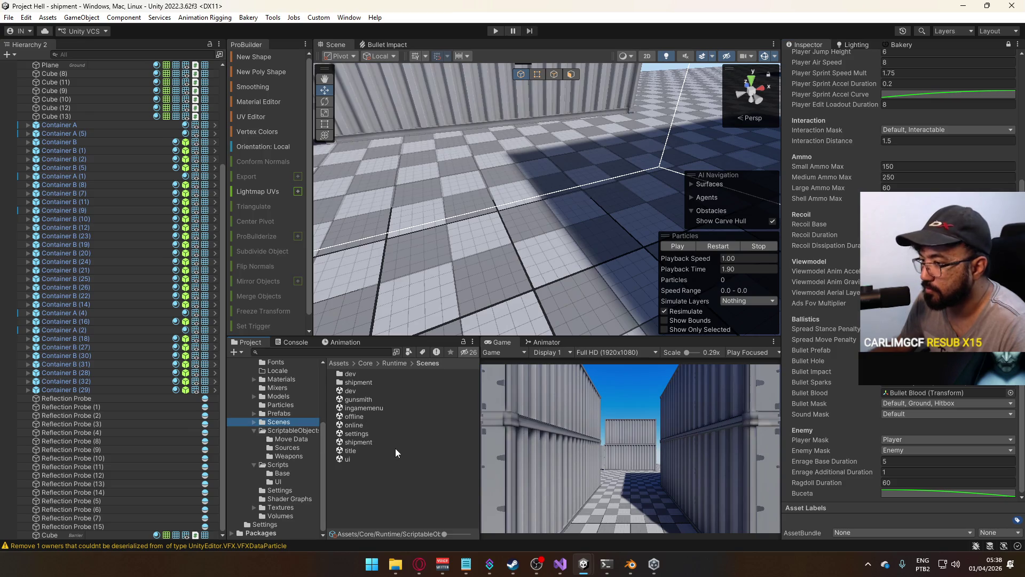
double_click(350, 450)
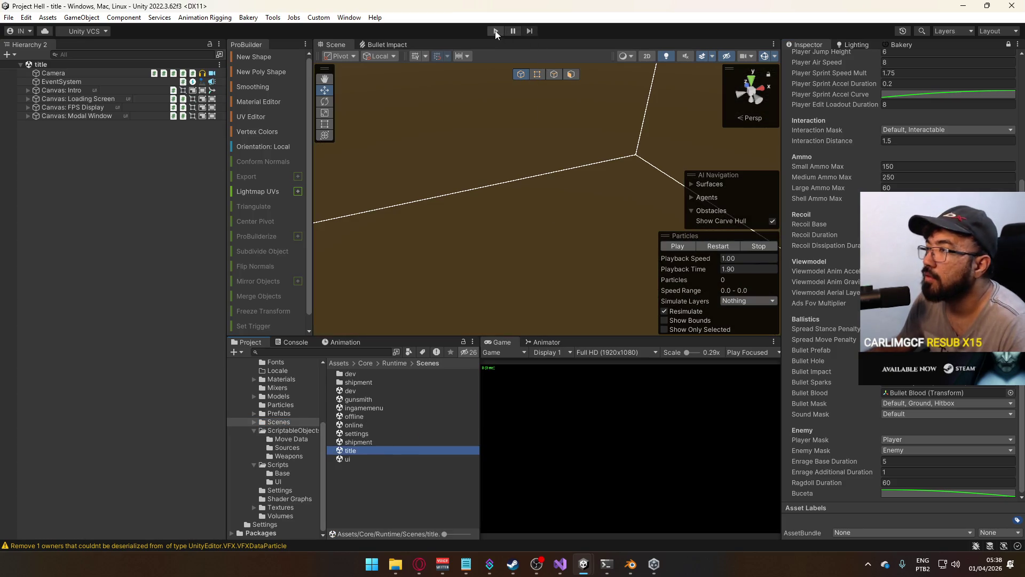
left_click(495, 31)
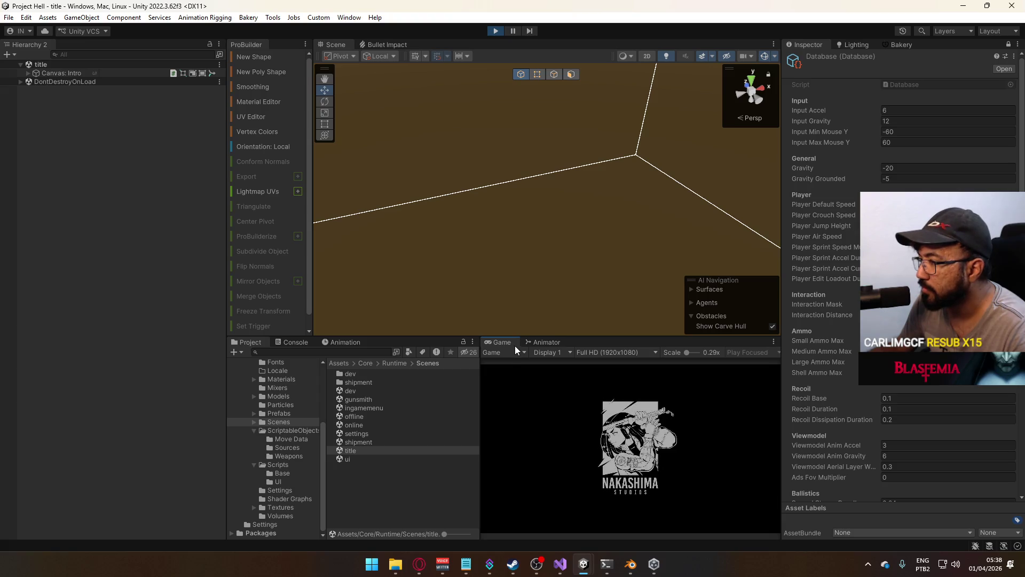
right_click(515, 344)
left_click(540, 374)
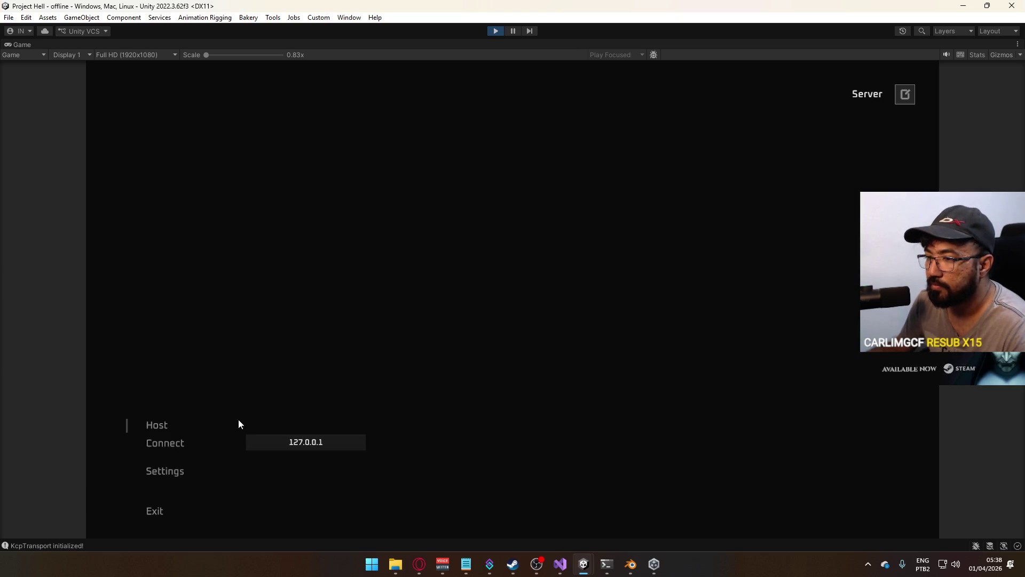
Start a shipment match and fire the MP5 at the containers and corridor, then reload
left_click(239, 424)
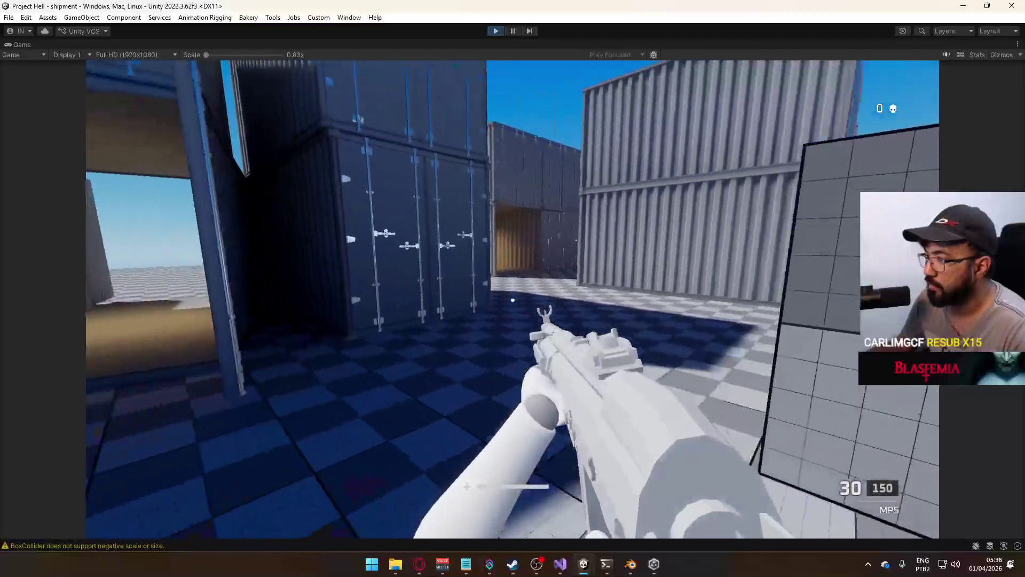
left_click(512, 299)
left_click(513, 299)
left_click(513, 298)
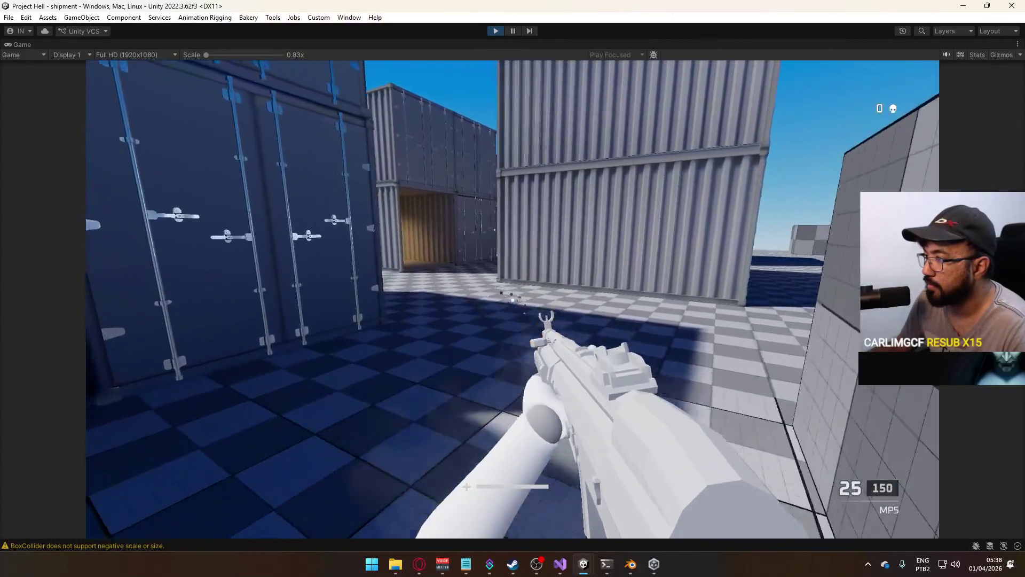
left_click(513, 299)
left_click(512, 299)
left_click(512, 299)
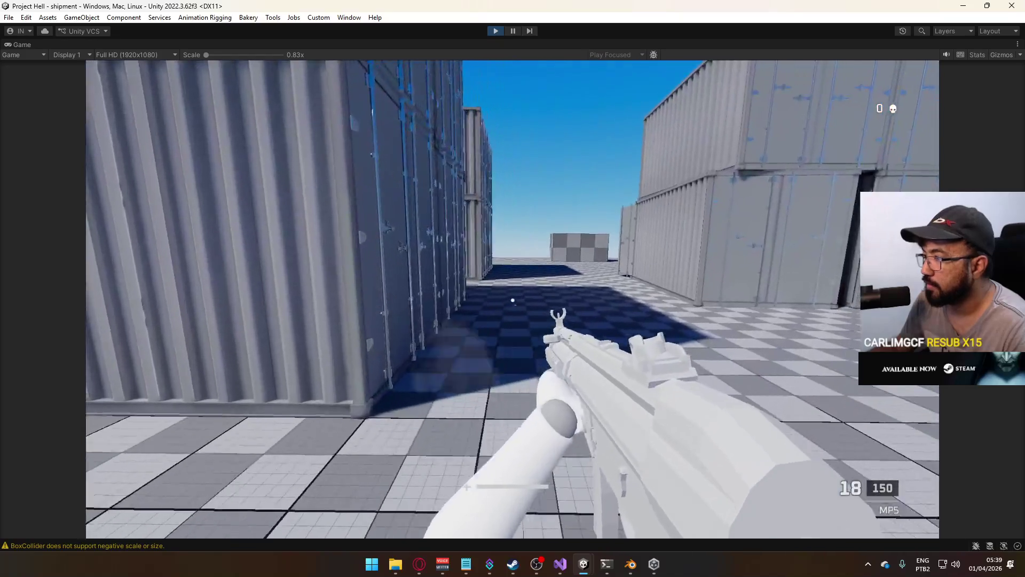
left_click(513, 300)
left_click(512, 300)
left_click(512, 300)
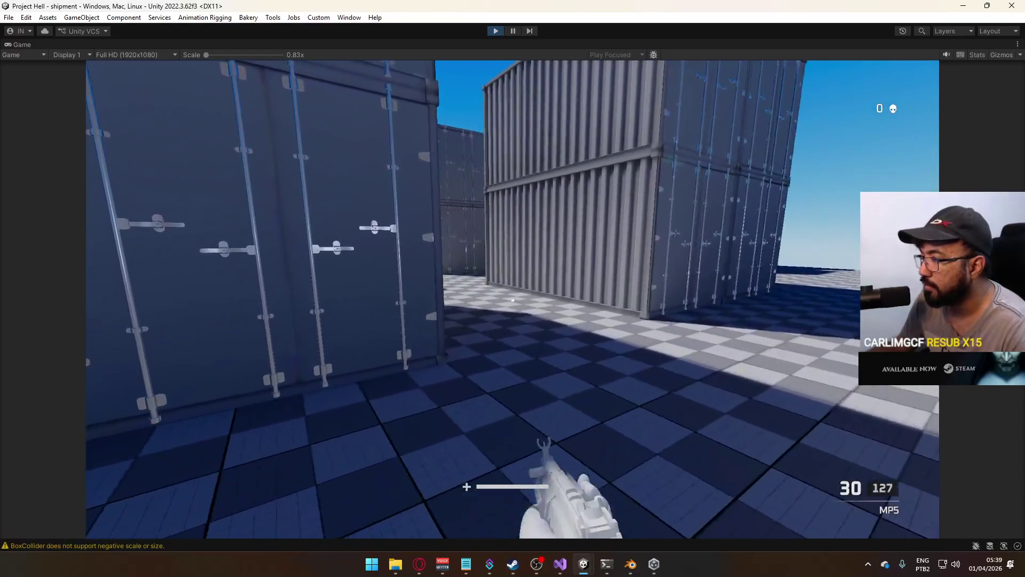
left_click(512, 300)
left_click(513, 300)
left_click(513, 300)
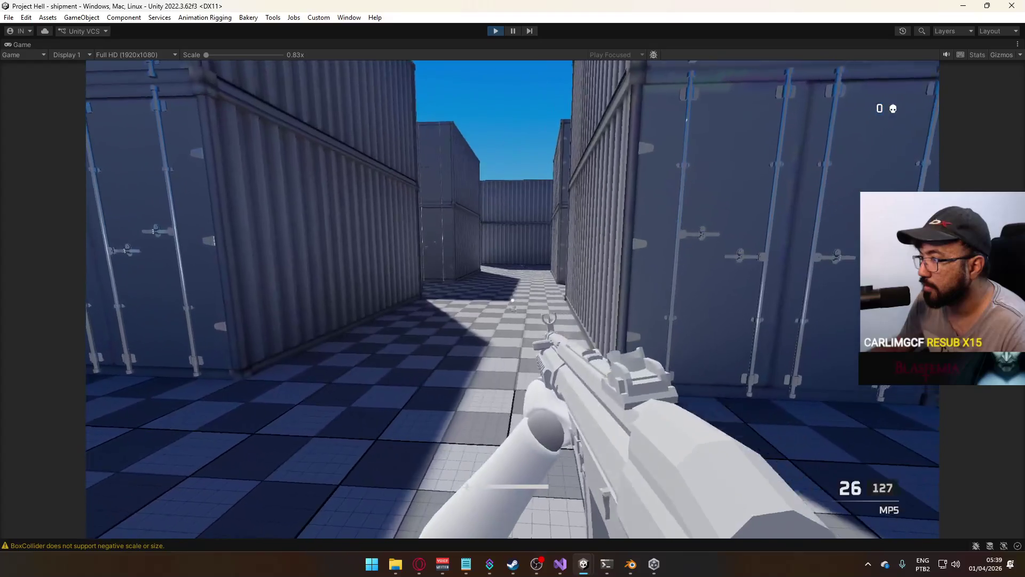
left_click(513, 300)
left_click(512, 300)
left_click(512, 300)
key("r")
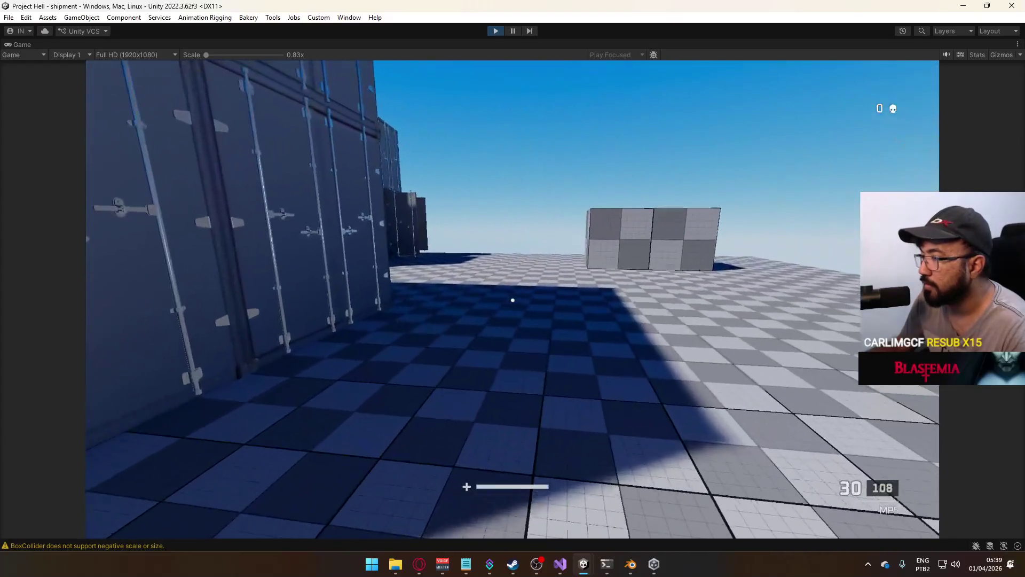
Shoot the floor and wall block to check impact particles, reload, then pause the game
left_click(512, 300)
left_click(512, 300)
left_click(512, 300)
left_click(512, 300)
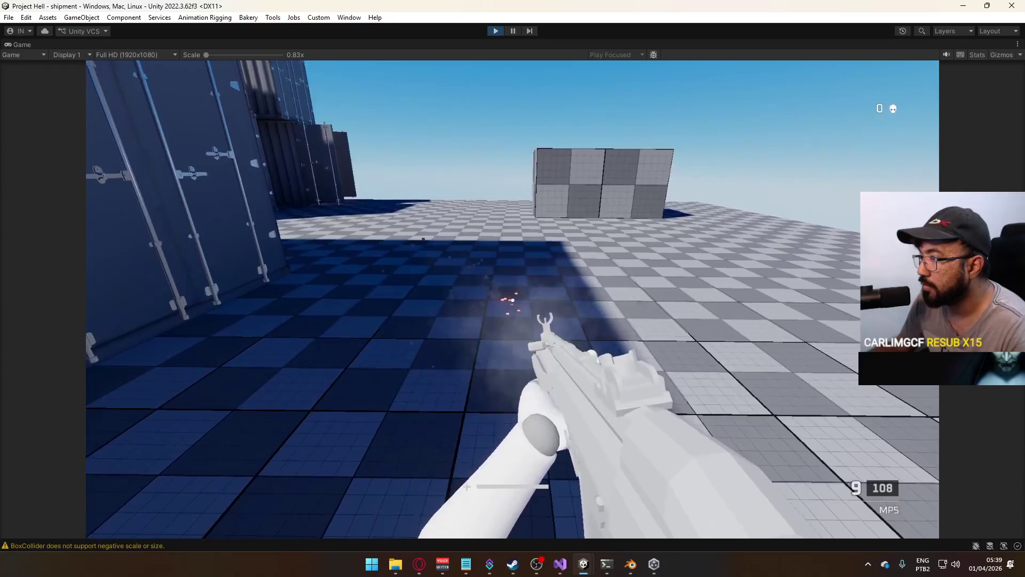
left_click(512, 300)
left_click(513, 300)
key("r")
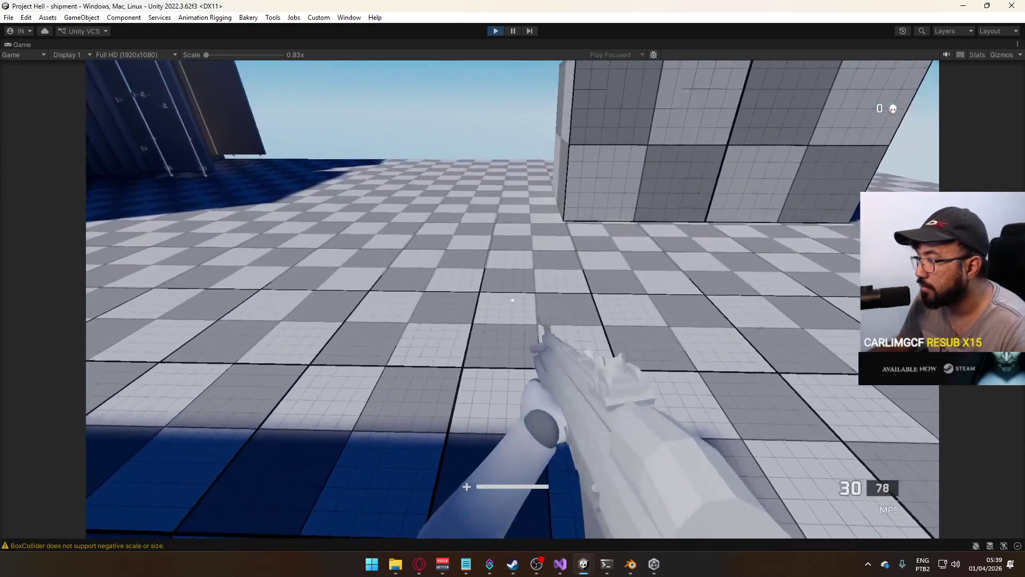
left_click(512, 300)
left_click(512, 300)
left_click(512, 300)
left_click(513, 300)
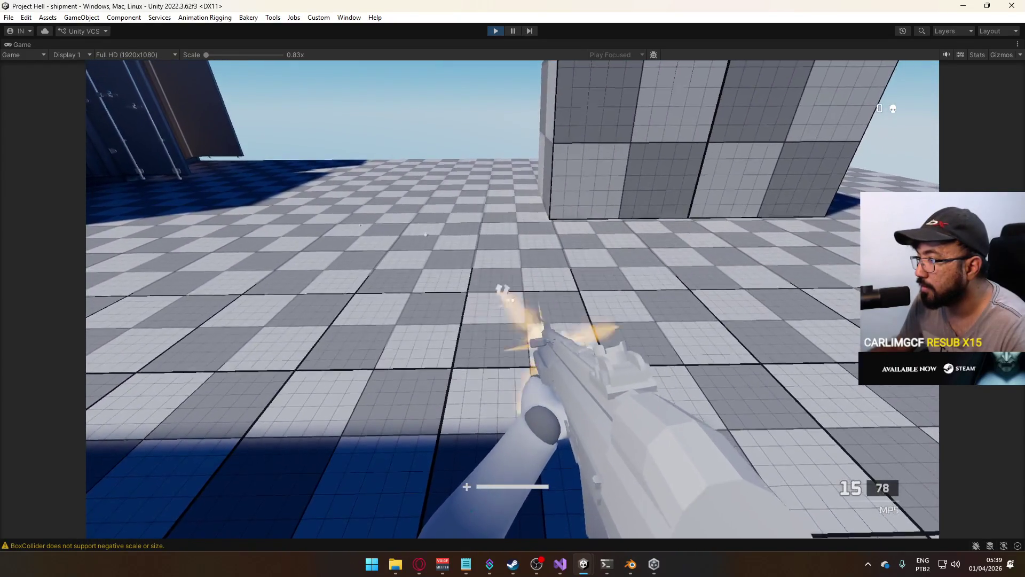
left_click(512, 300)
left_click(512, 300)
left_click(513, 300)
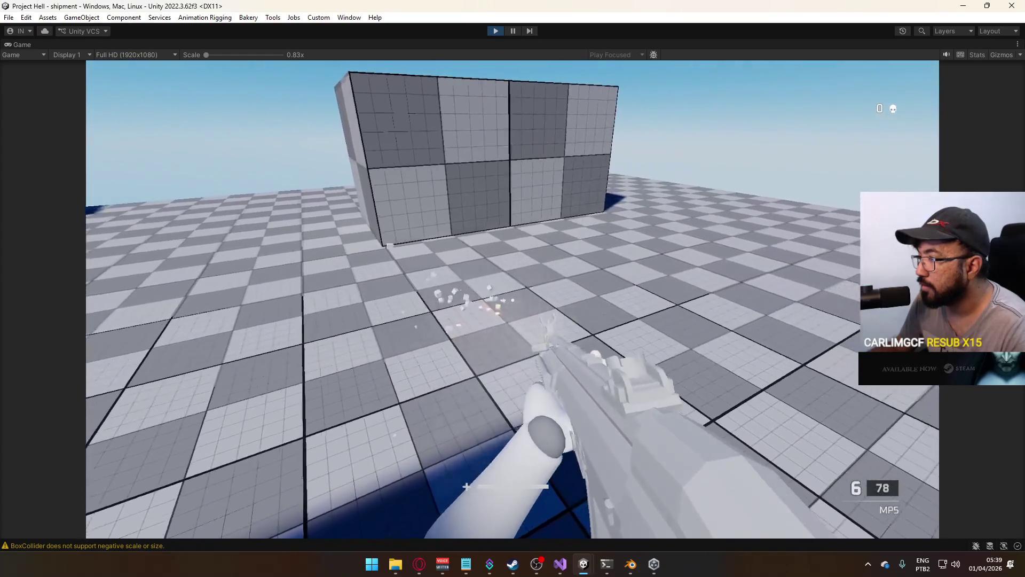
left_click(512, 300)
key("r")
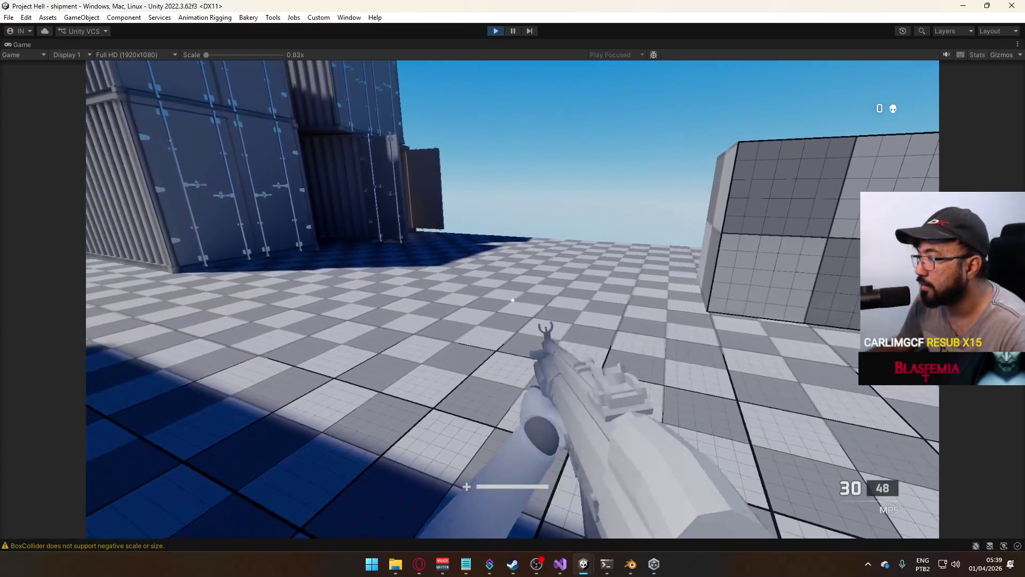
key("ctrl+shift+p")
mouse_move(636, 254)
left_mouse_down()
mouse_move(421, 192)
mouse_move(470, 198)
left_mouse_up()
Select the latest Bullet Impact (Legacy)(Clone), view its particles, then stop Play mode
left_click(20, 64)
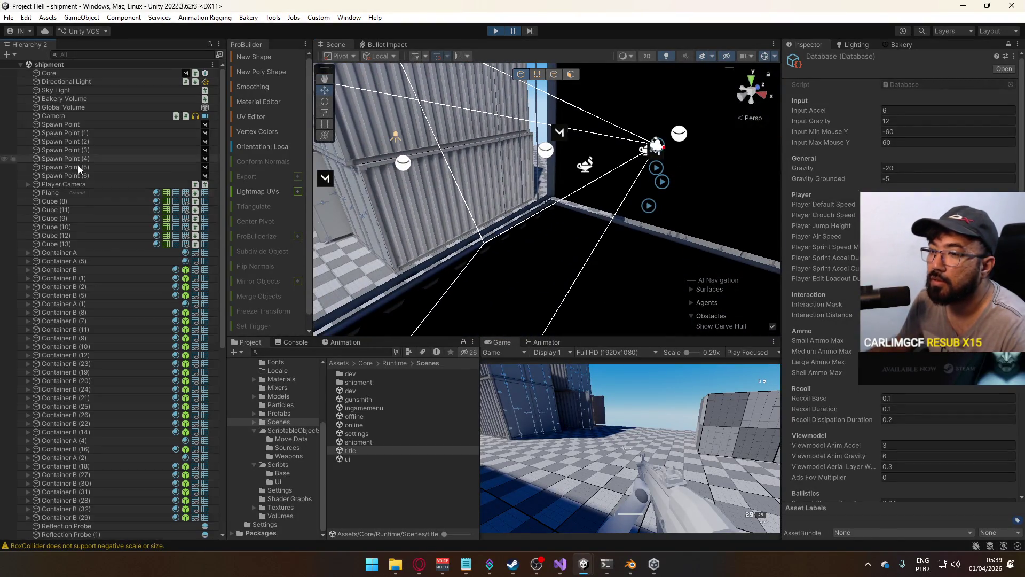
scroll(219, 255, "down", 12)
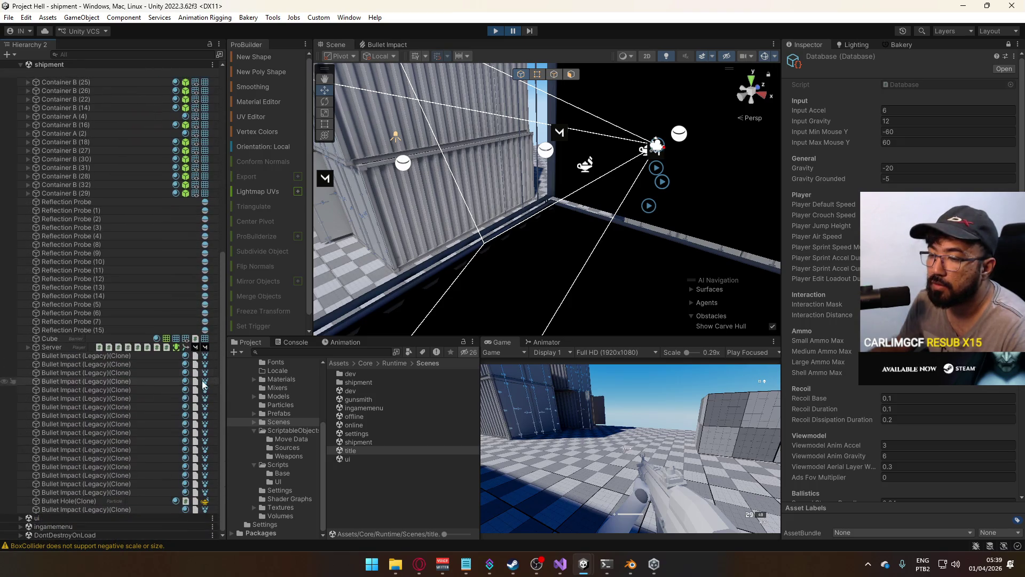
left_click(101, 508)
mouse_move(499, 235)
left_mouse_down()
mouse_move(511, 239)
mouse_move(395, 224)
mouse_move(496, 87)
left_mouse_up()
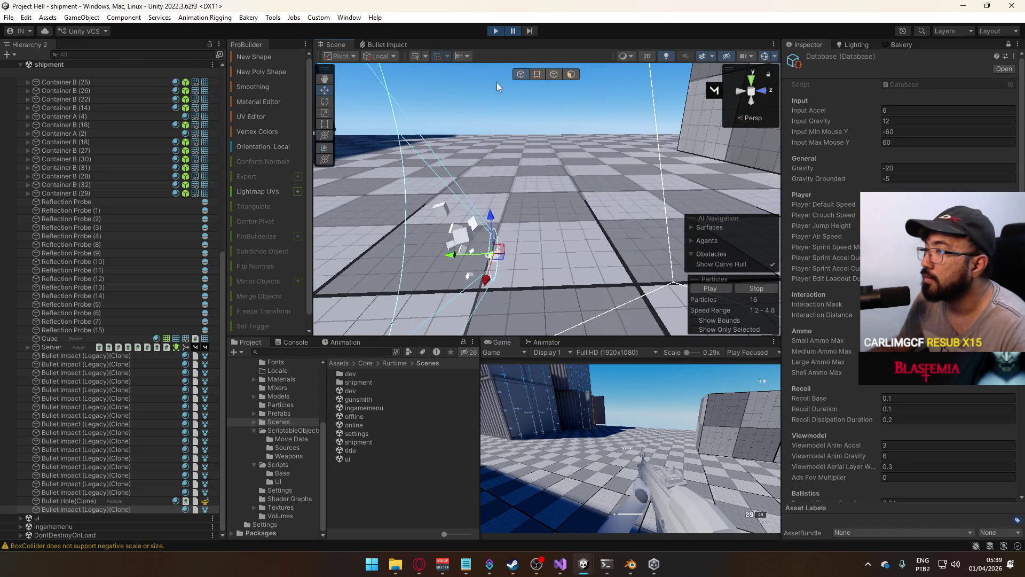
left_click(494, 31)
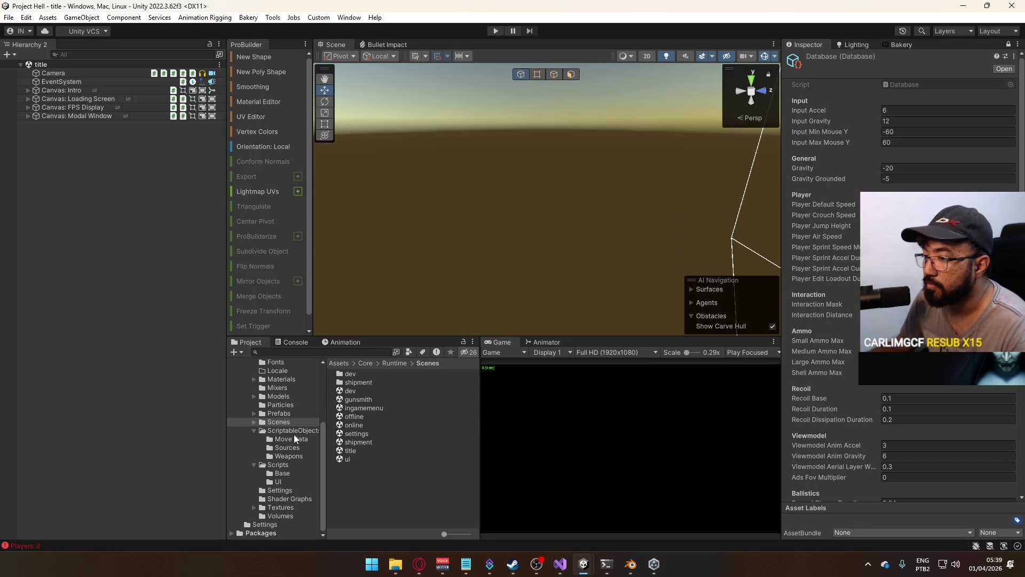
Open the Bullet Impact (Legacy) prefab from Prefabs, select its root, and bring the emitter into view
left_click(281, 413)
left_click(281, 405)
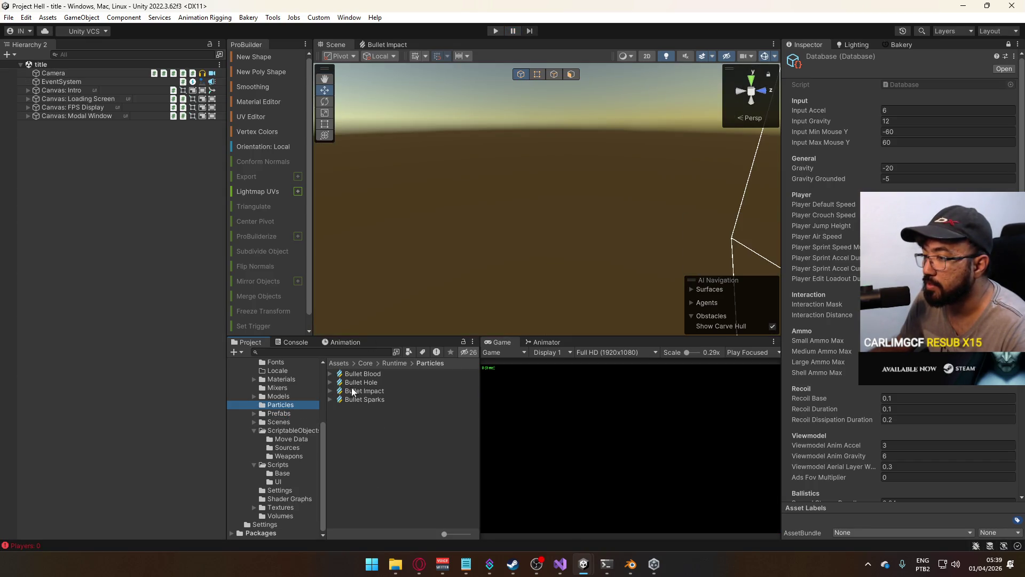
left_click(278, 413)
double_click(369, 416)
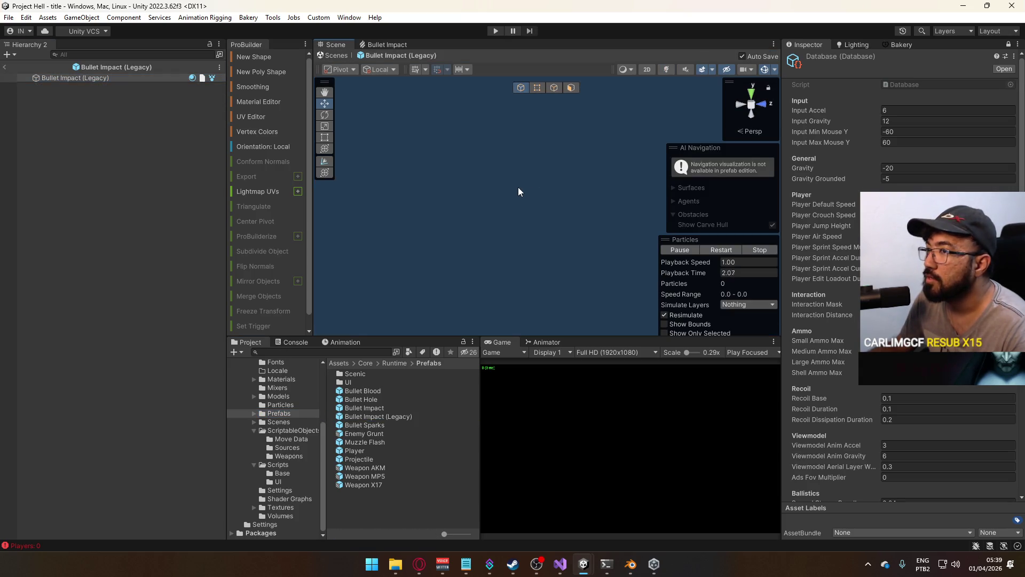
left_click(158, 78)
mouse_move(628, 143)
left_mouse_down("alt")
mouse_move(645, 120)
mouse_move(685, 264)
mouse_move(641, 187)
left_mouse_up("alt")
scroll(685, 264, "up", 5)
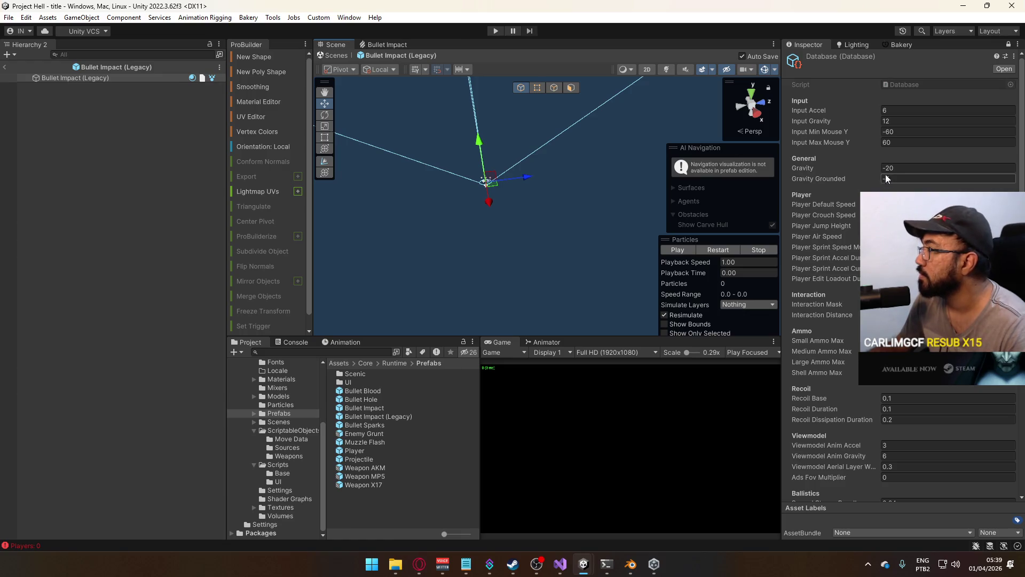
Show the prefab's Particle System settings and review its Shape and Emission modules
left_click(1008, 44)
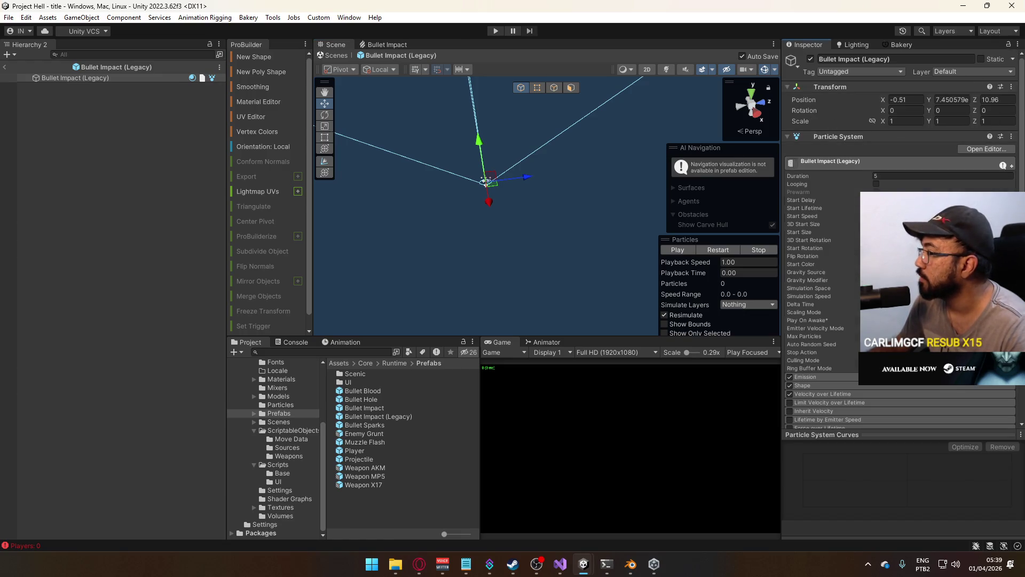
scroll(834, 316, "down", 2)
scroll(835, 316, "down", 3)
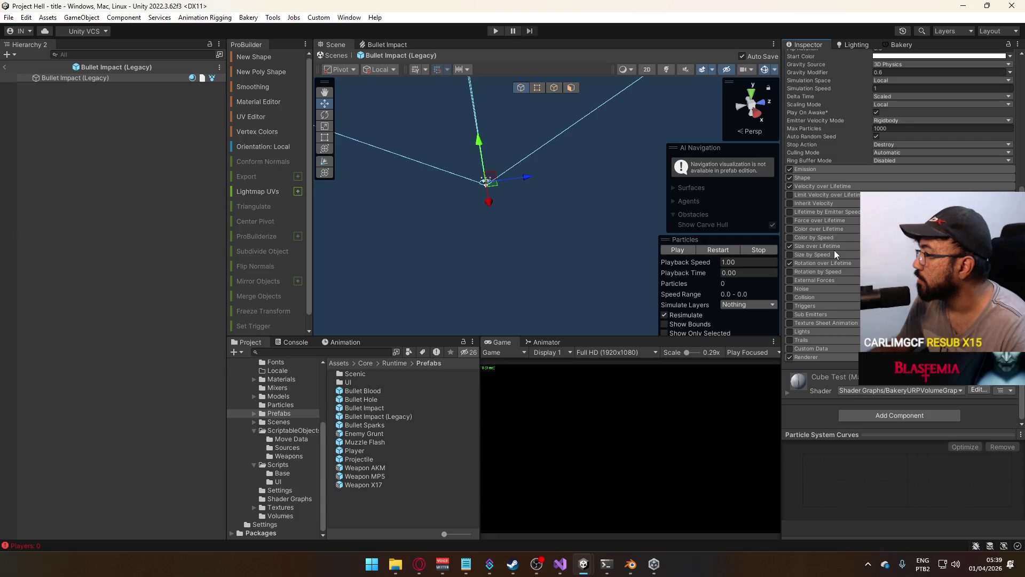
left_click(824, 178)
left_click(824, 177)
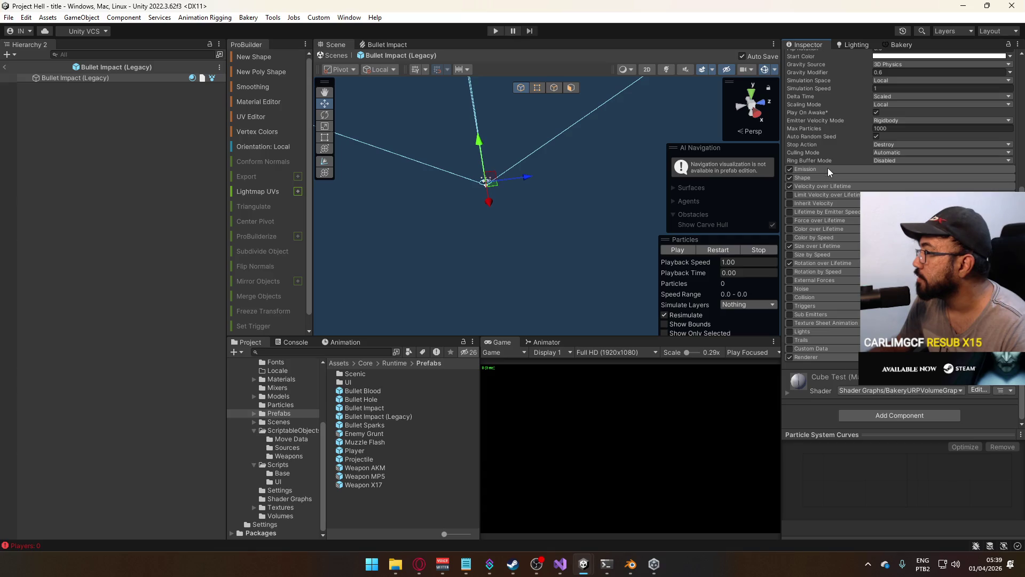
left_click(827, 168)
left_click(828, 167)
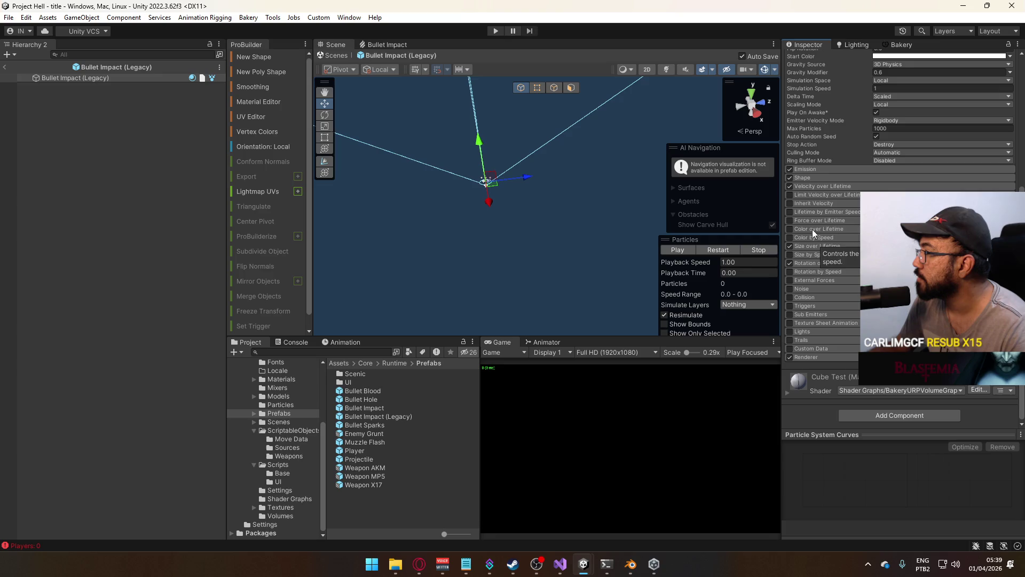
Tilt the emitter cone via the Shape Rotation field and exit Prefab Mode
left_click(827, 178)
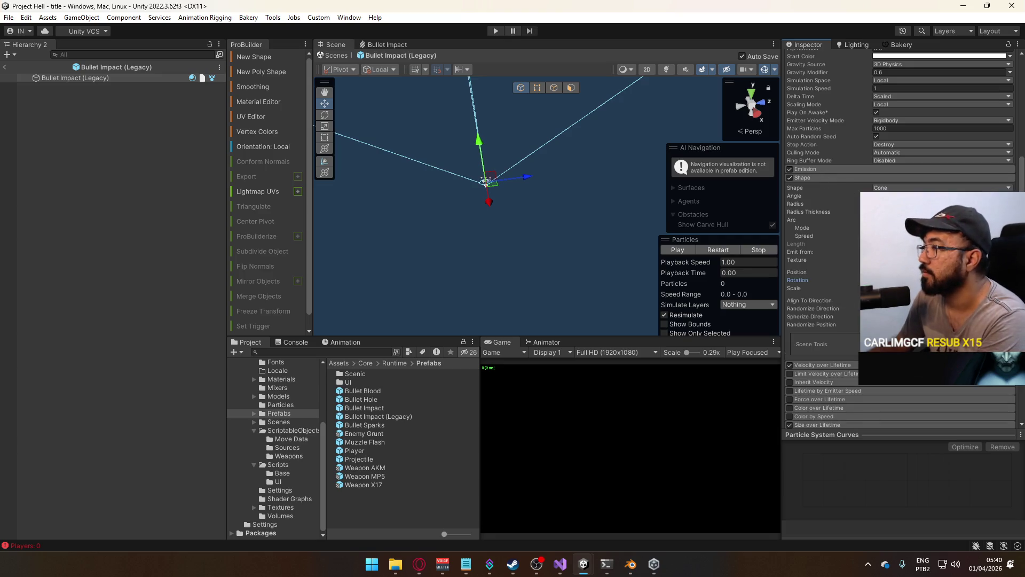
left_click_drag(876, 279, 889, 280)
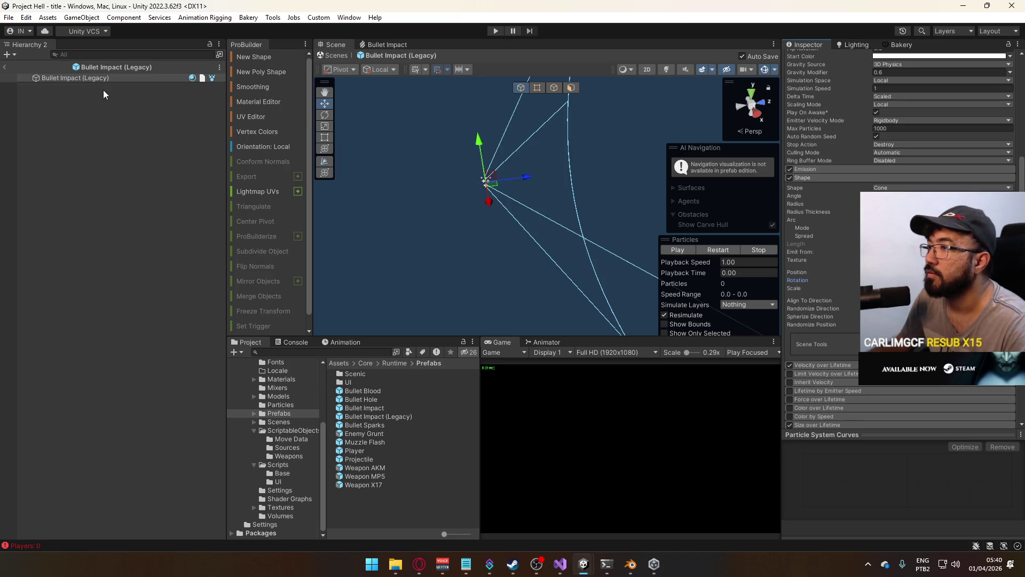
left_click(4, 69)
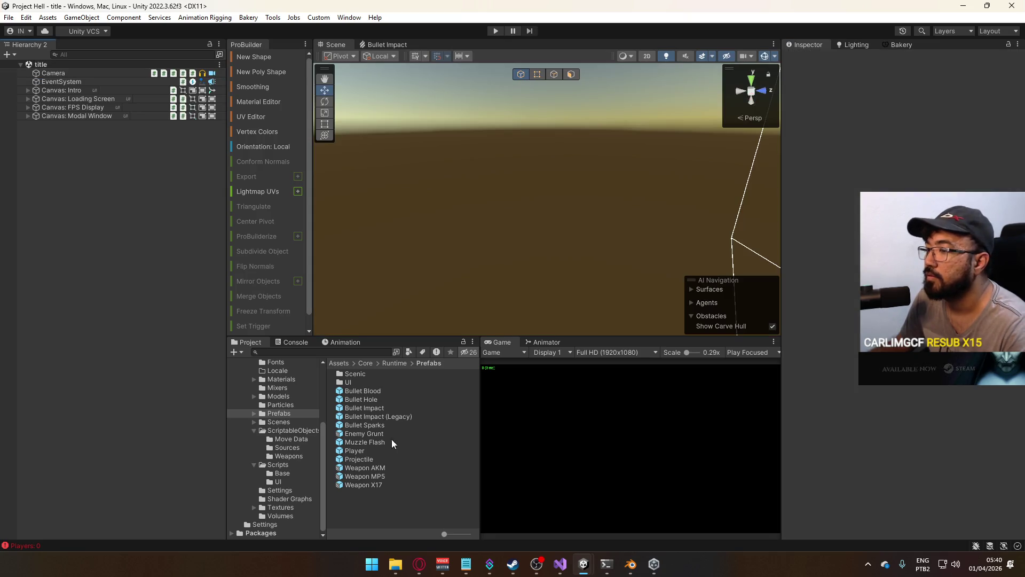
Open the shipment scene from Scenes and move the view among its containers
left_click(294, 421)
left_click(375, 448)
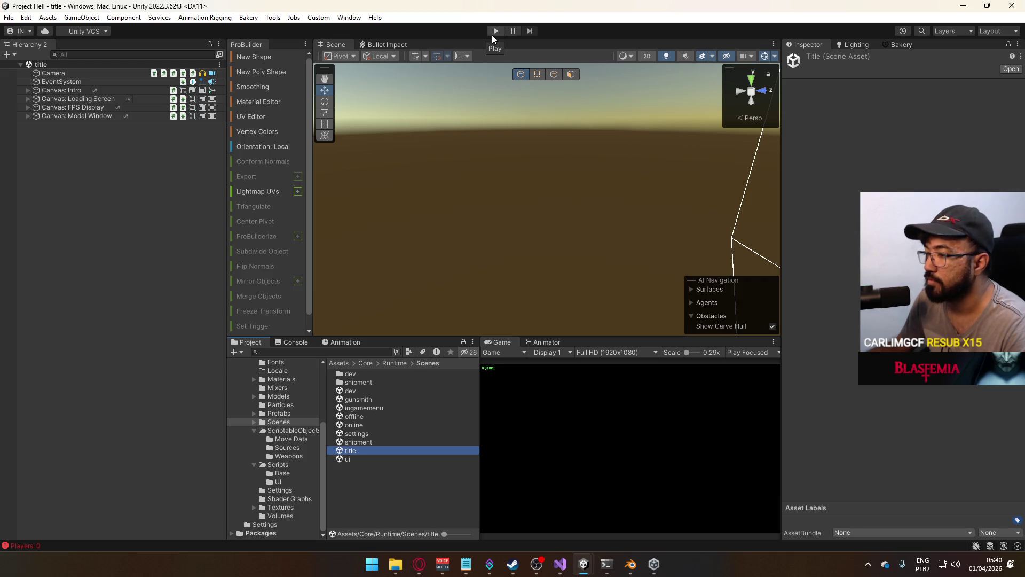
double_click(364, 391)
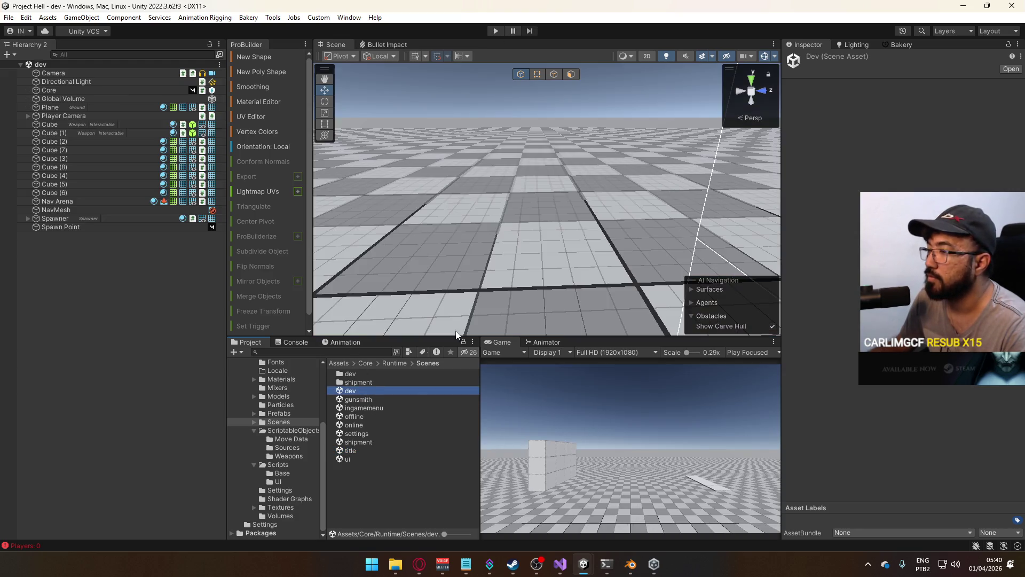
double_click(359, 442)
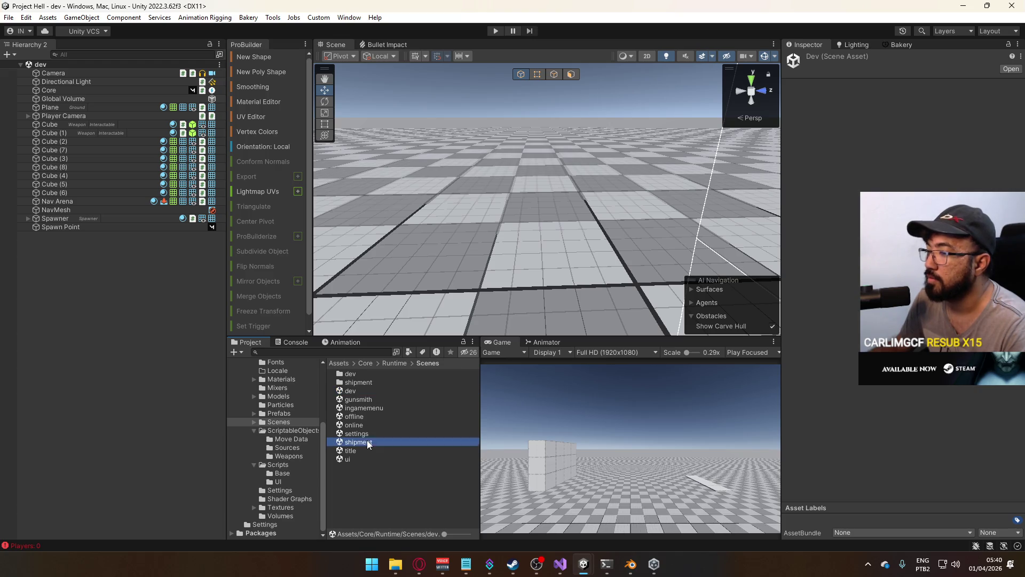
left_click_drag(511, 212, 319, 215)
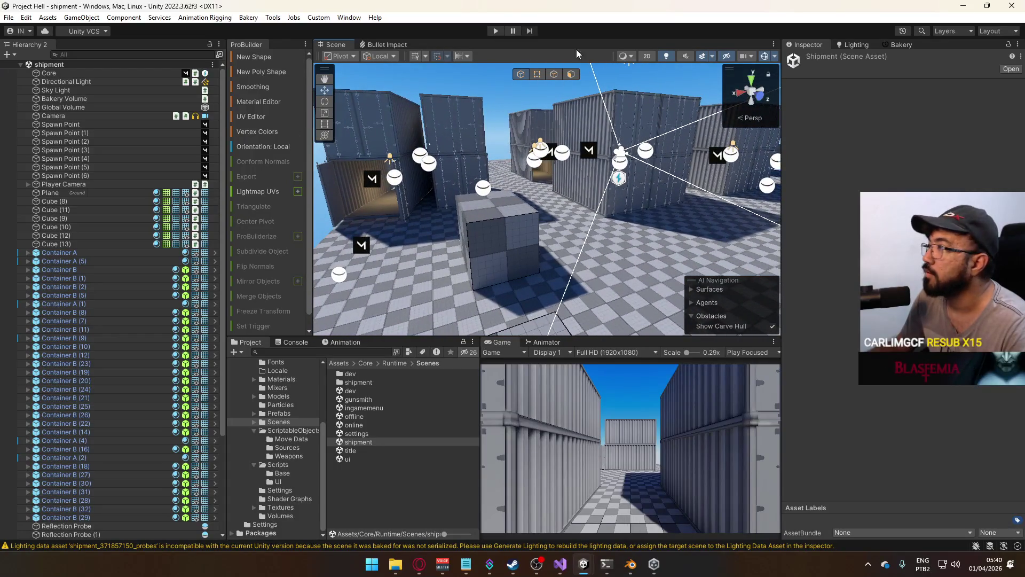
Show the Lighting and Bakery GPU Lightmapper settings beside the shipment scene
left_click(860, 41)
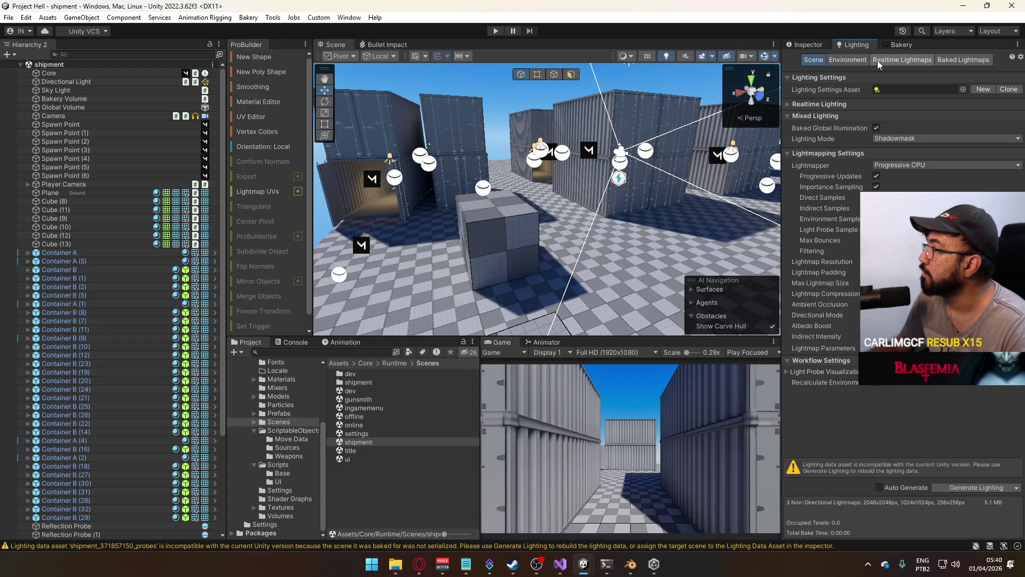
left_click(902, 44)
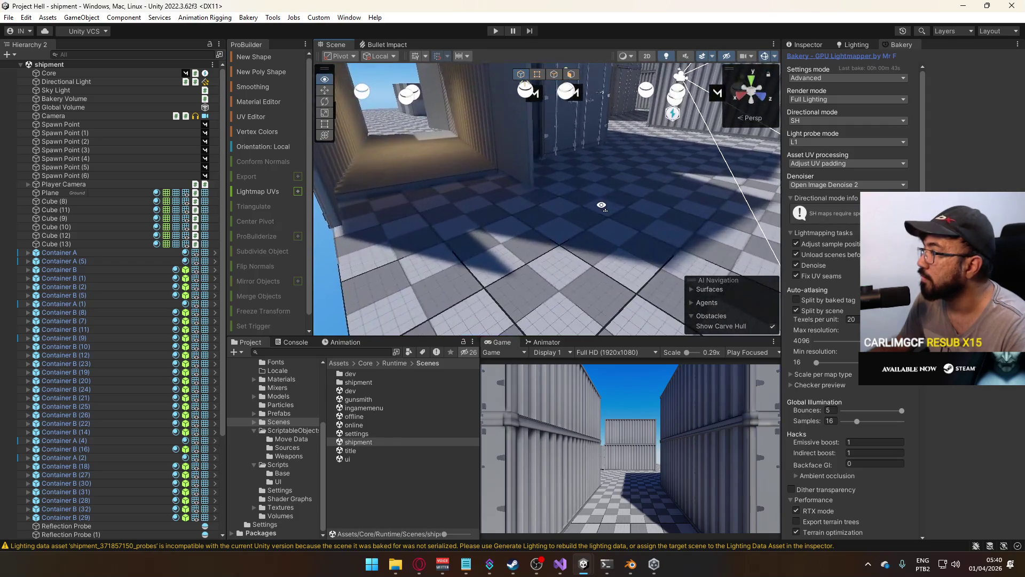
mouse_move(601, 205)
left_mouse_down()
mouse_move(592, 271)
mouse_move(485, 229)
mouse_move(535, 224)
mouse_move(594, 178)
mouse_move(524, 214)
mouse_move(472, 187)
mouse_move(563, 191)
left_mouse_up()
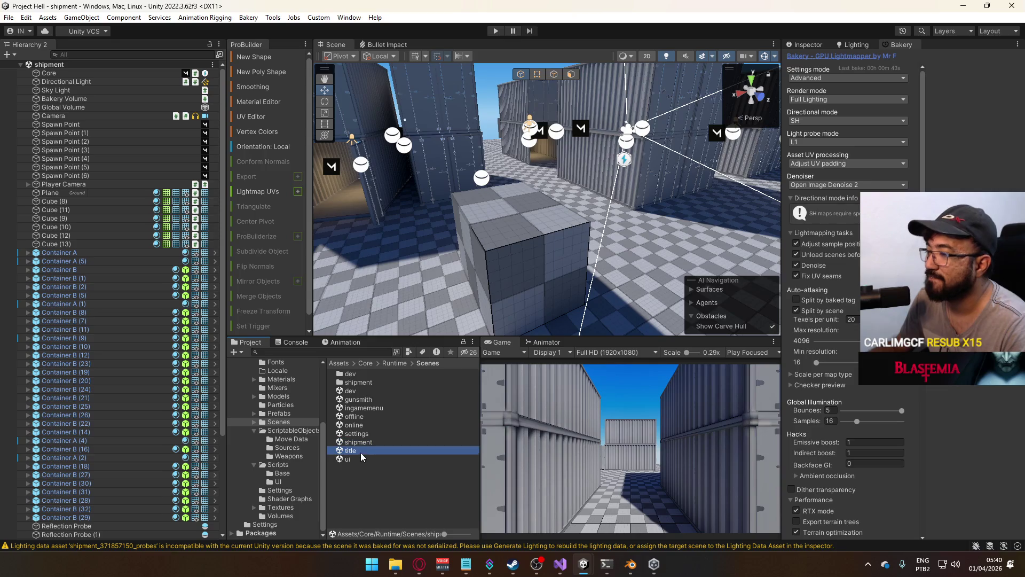
Play the title scene in a maximized Game view, host a match, and fire the MP5
double_click(361, 452)
left_click(489, 30)
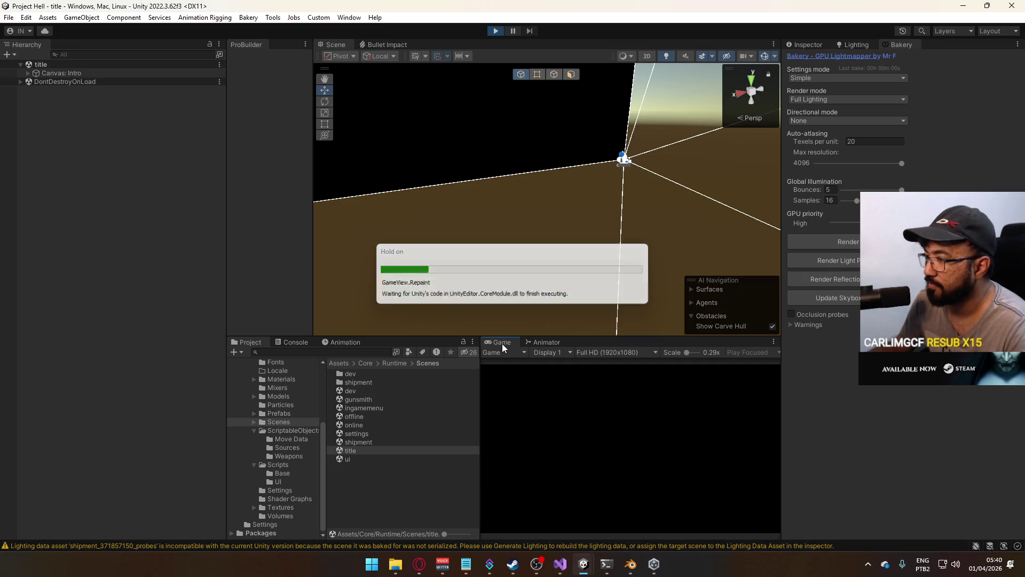
right_click(501, 344)
left_click(535, 378)
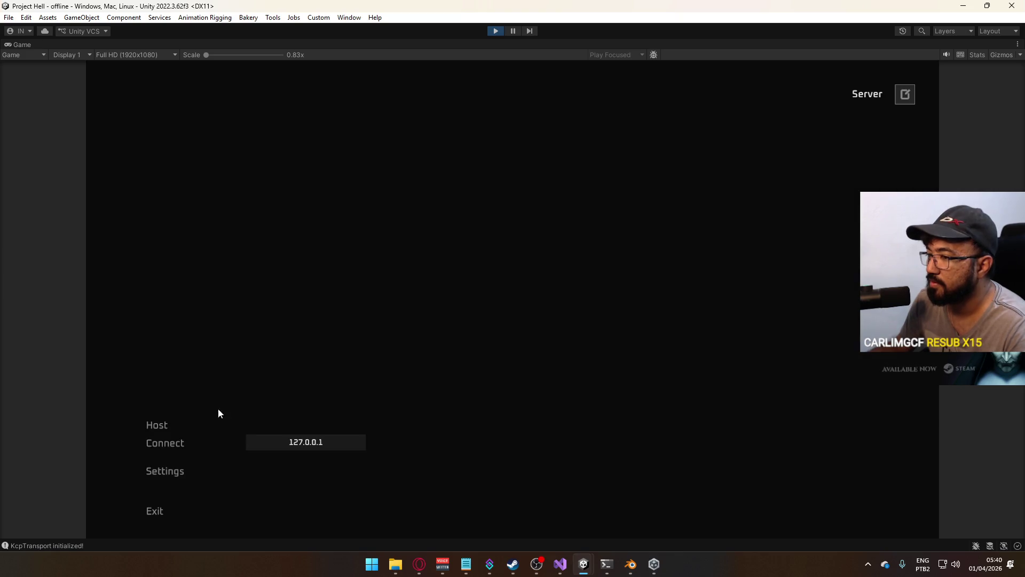
left_click(218, 411)
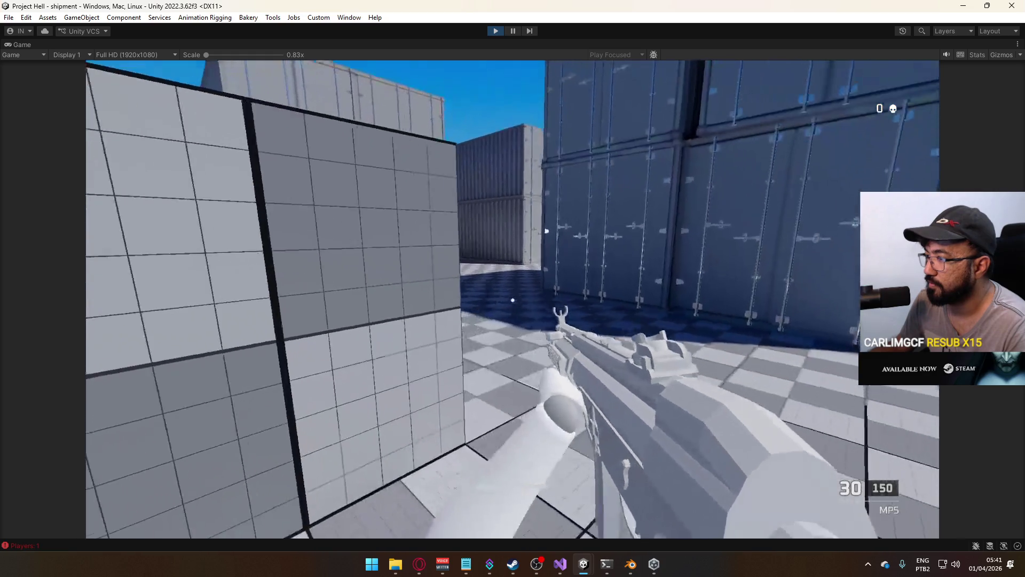
left_click(513, 300)
Fire the MP5 at the containers and floor to test bullet impacts, reloading between bursts
left_click(512, 300)
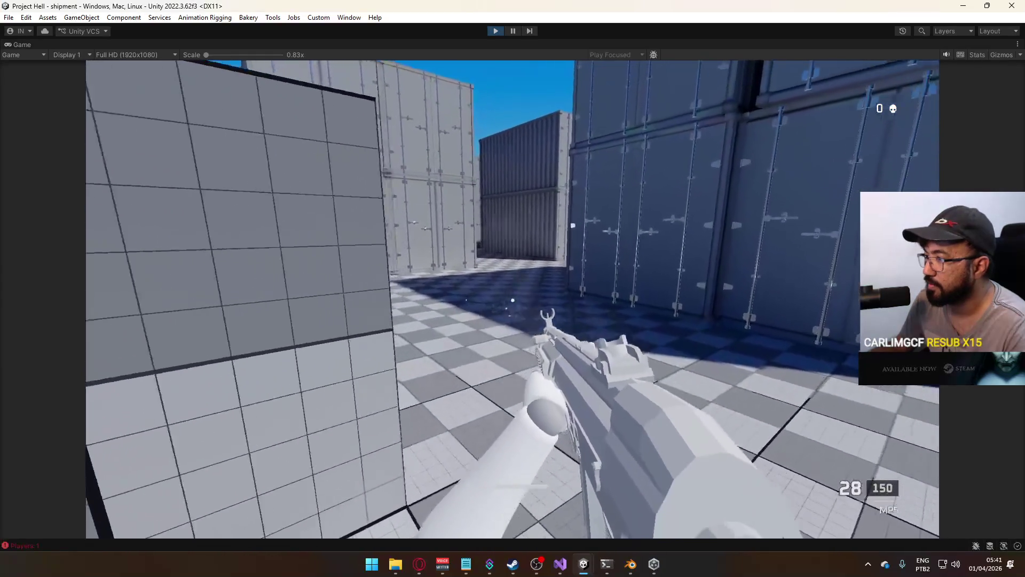
left_click_drag(512, 300, 512, 300)
key("r")
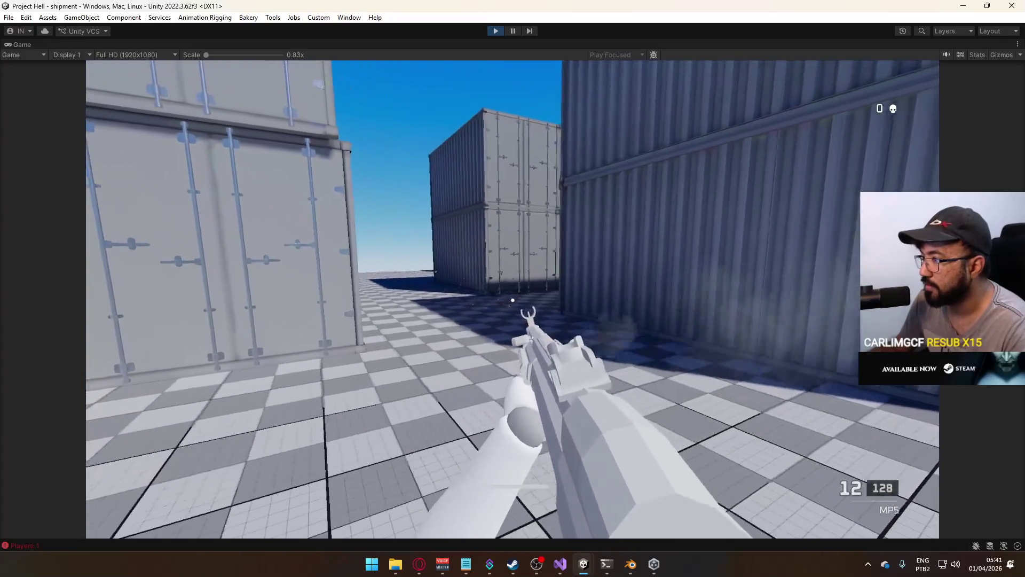
key("r")
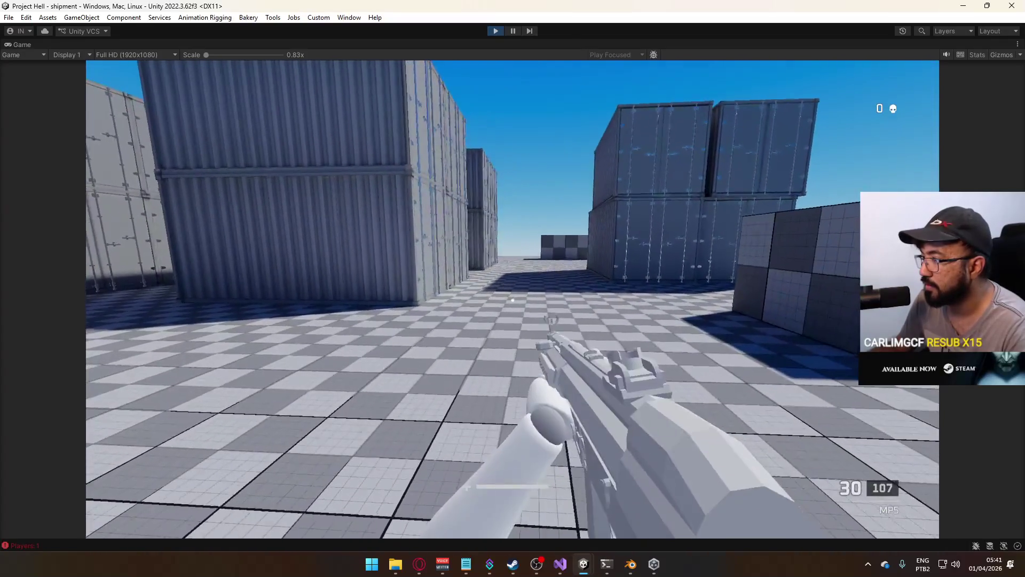
left_click(512, 300)
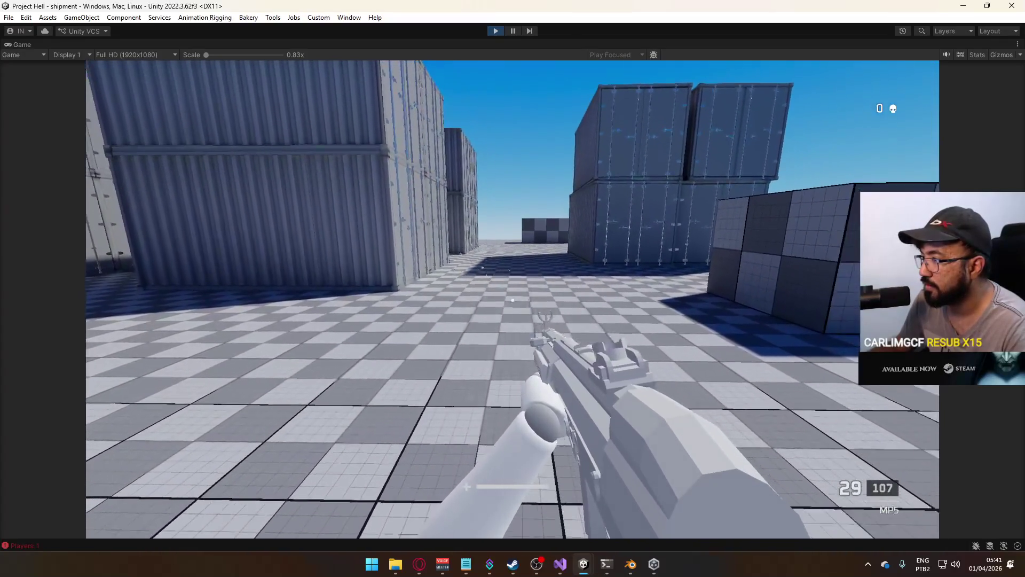
left_click_drag(512, 300, 512, 300)
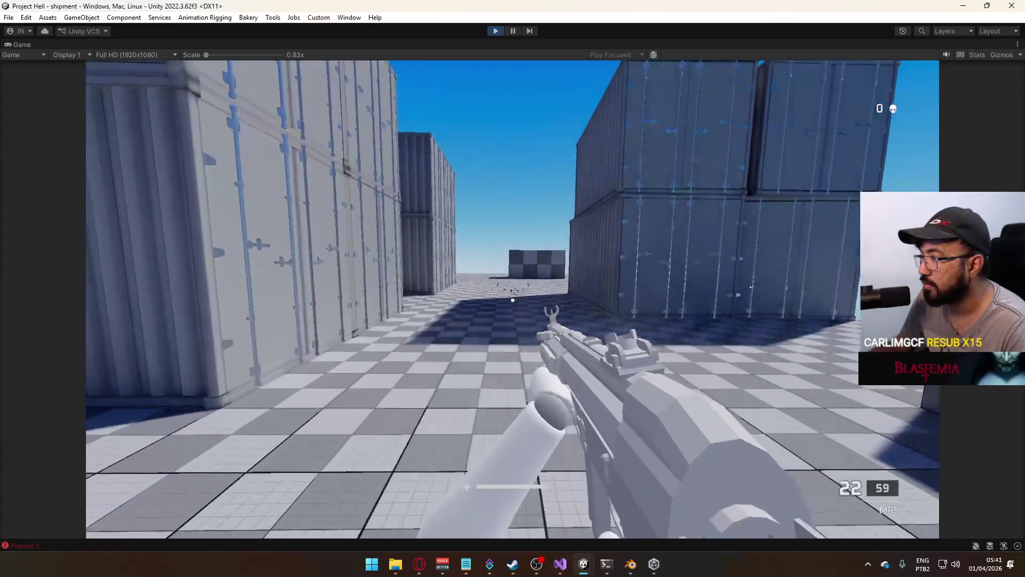
key("r")
Walk and sprint through the container alleys, firing and reloading until ammo reads 30/27
key("w")
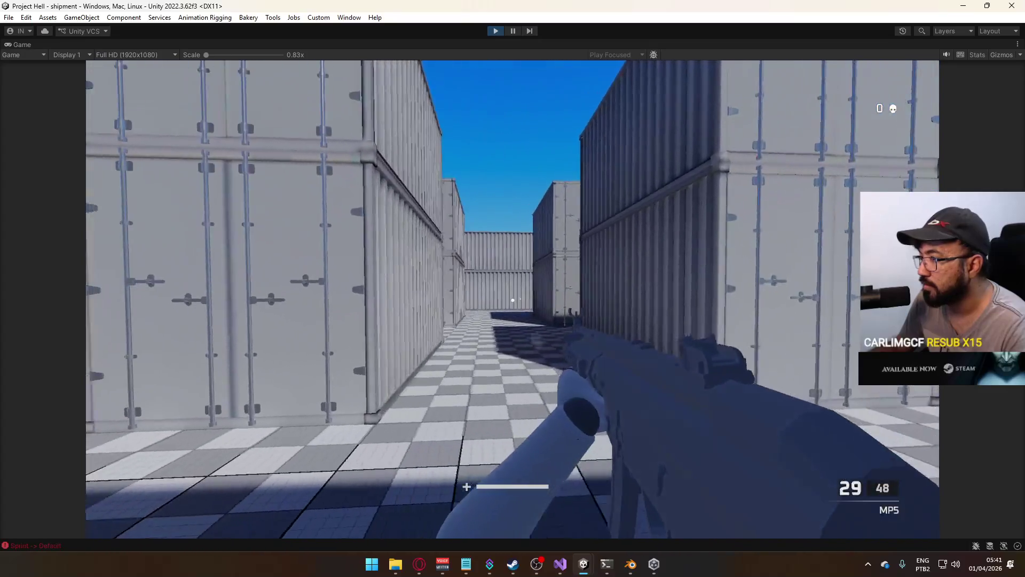
left_click(512, 300)
key("w")
key("shift")
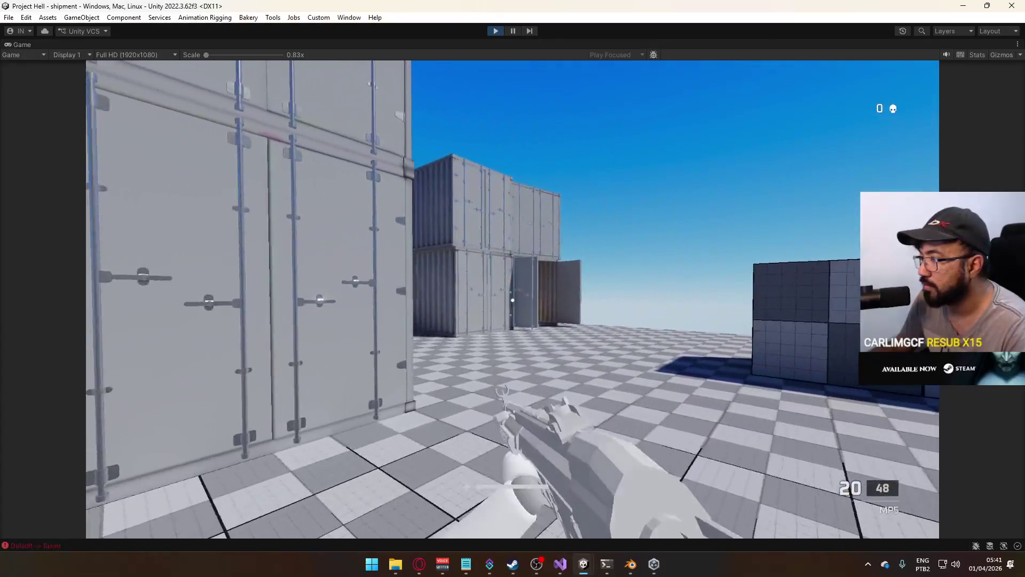
left_click(512, 300)
key("w")
key("r")
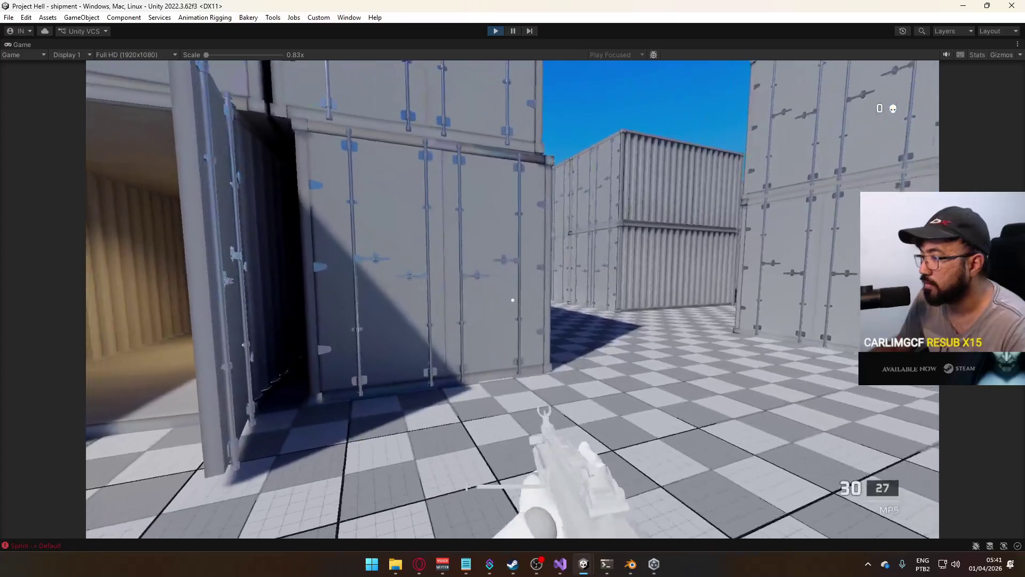
key("w")
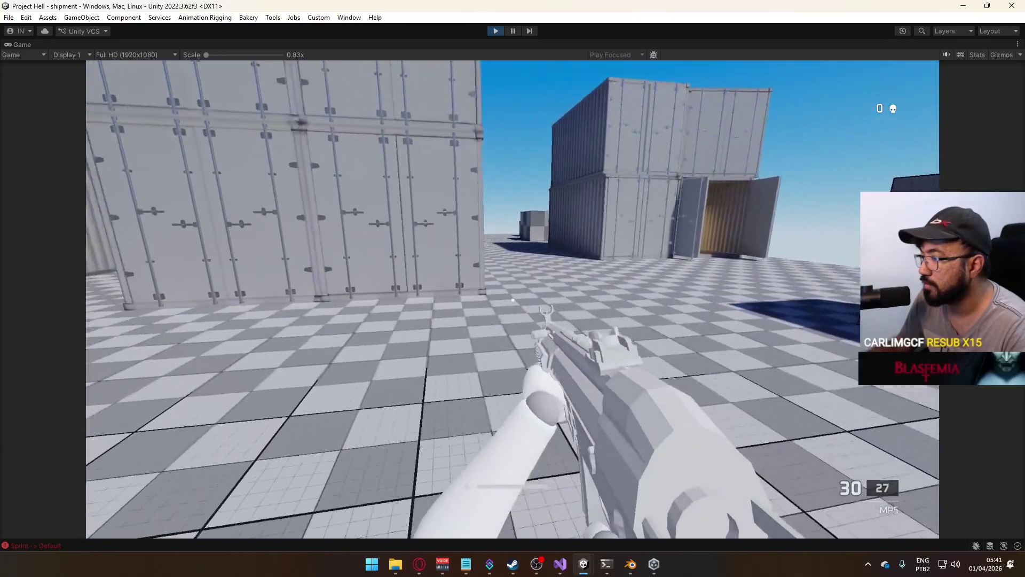
key("w")
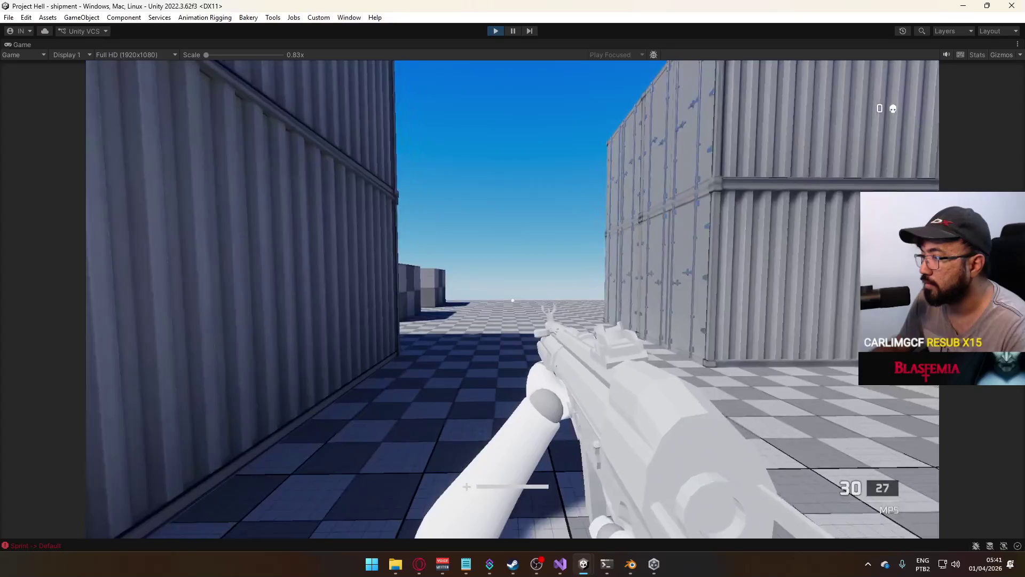
key("w")
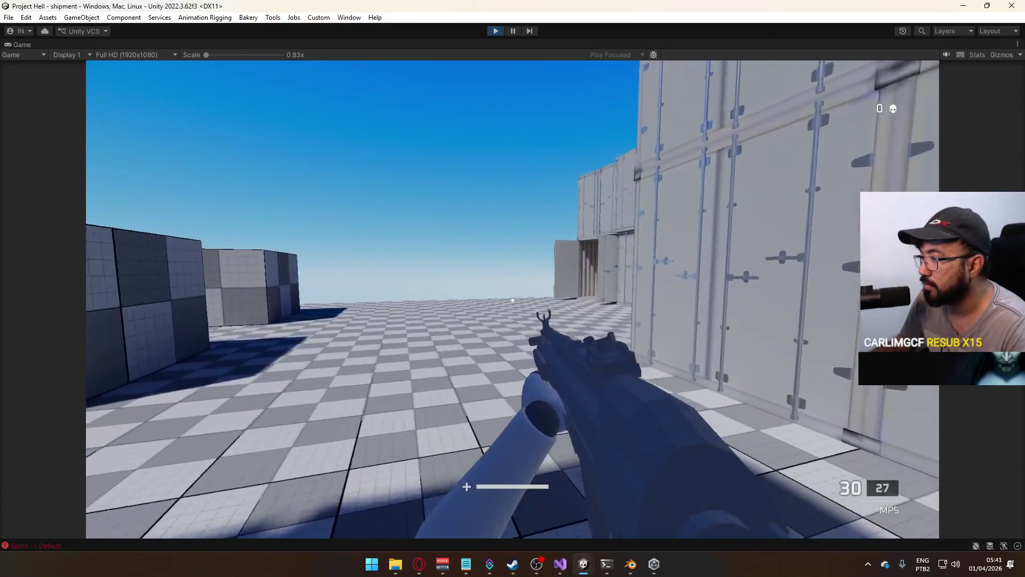
key("shift")
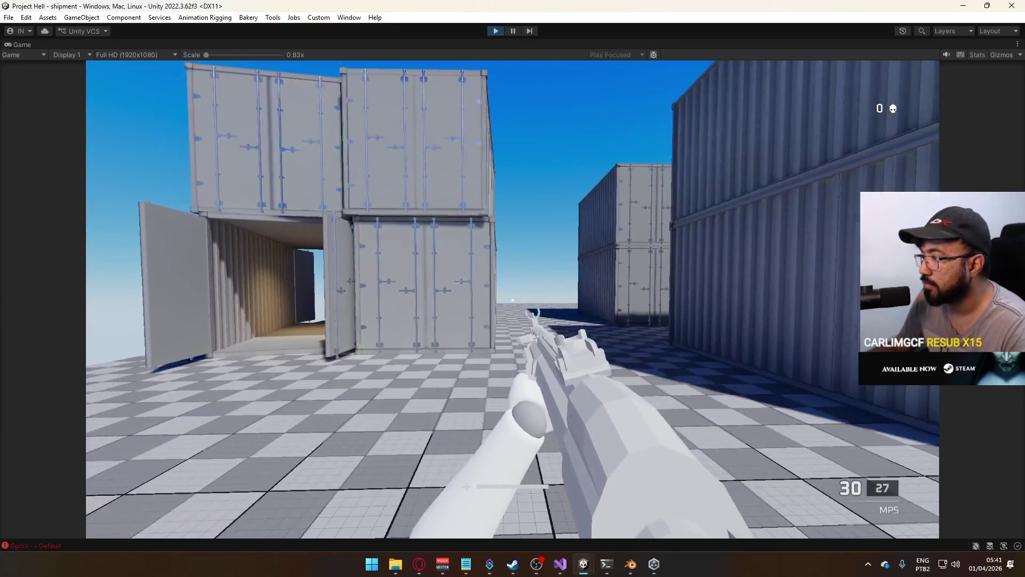
key("super")
right_click(542, 46)
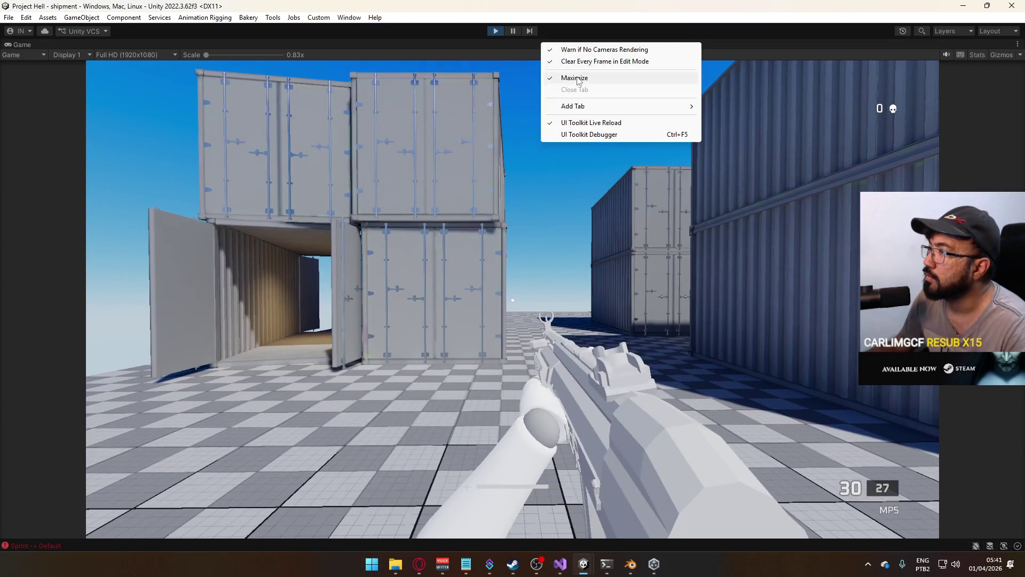
Restore the full editor layout and fly the scene camera around the containers
left_click(566, 75)
left_click_drag(455, 184, 293, 215)
left_click_drag(427, 224, 544, 253)
Switch MP5 Body's Grayscale material to the non-specular Bakery URP volume shadowmask shader graph
left_click(594, 216)
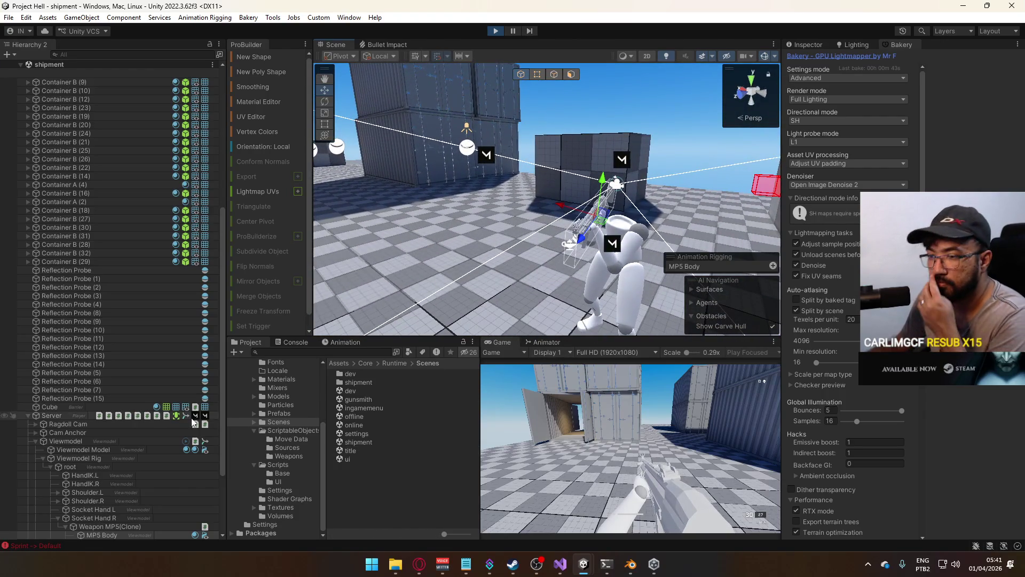
scroll(149, 480, "down", 2)
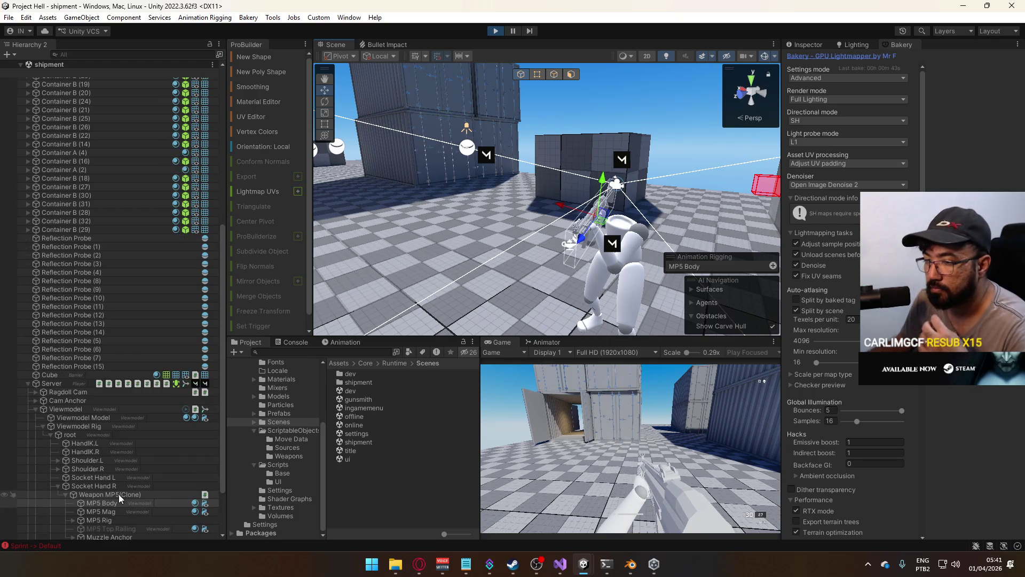
left_click(120, 501)
left_click(805, 45)
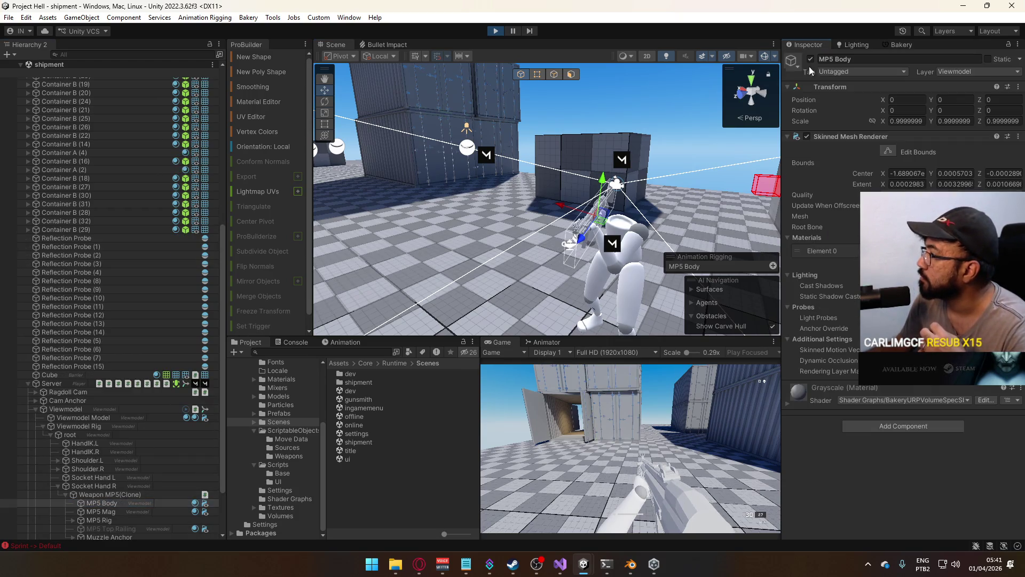
left_click(886, 400)
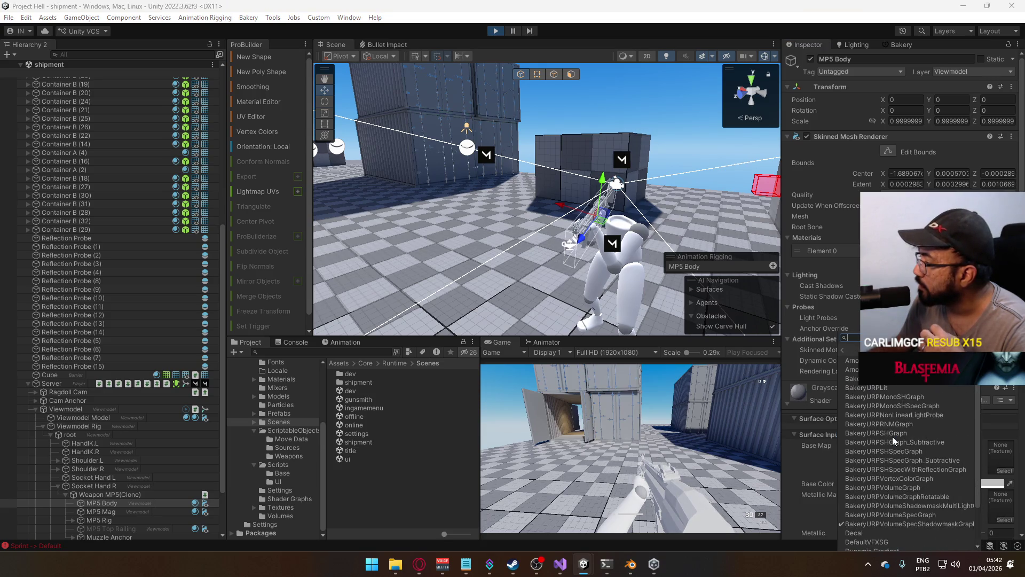
left_click(930, 507)
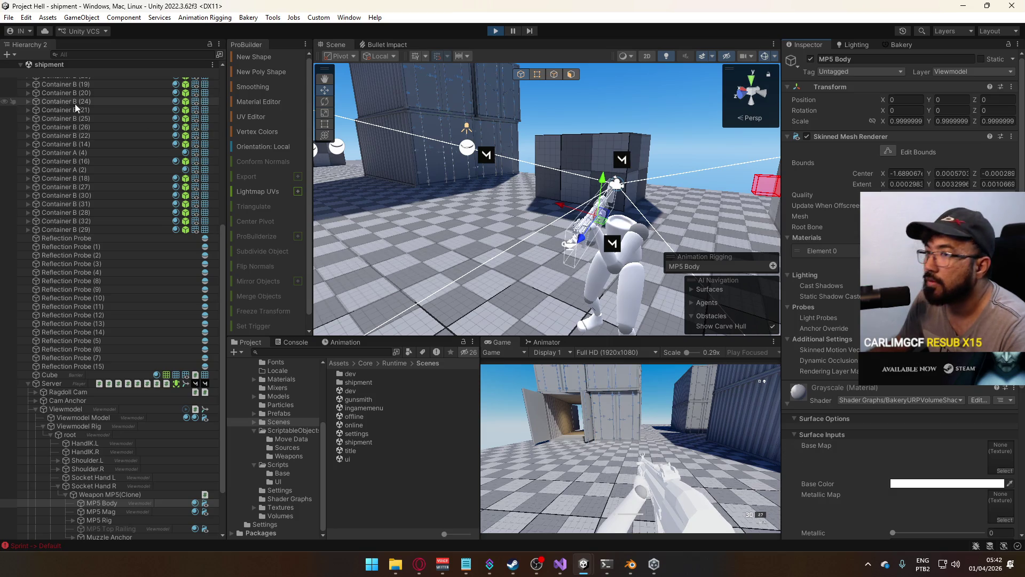
scroll(75, 202, "up", 3)
scroll(76, 202, "up", 10)
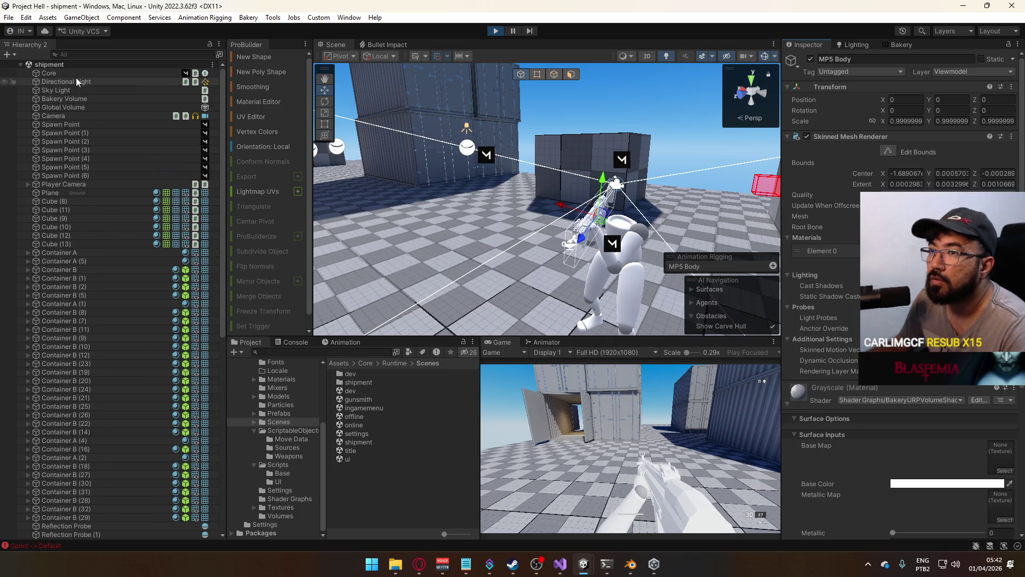
Select the Directional Light to view its Light and Bakery Direct Light settings, then bring up the Start menu
left_click(74, 81)
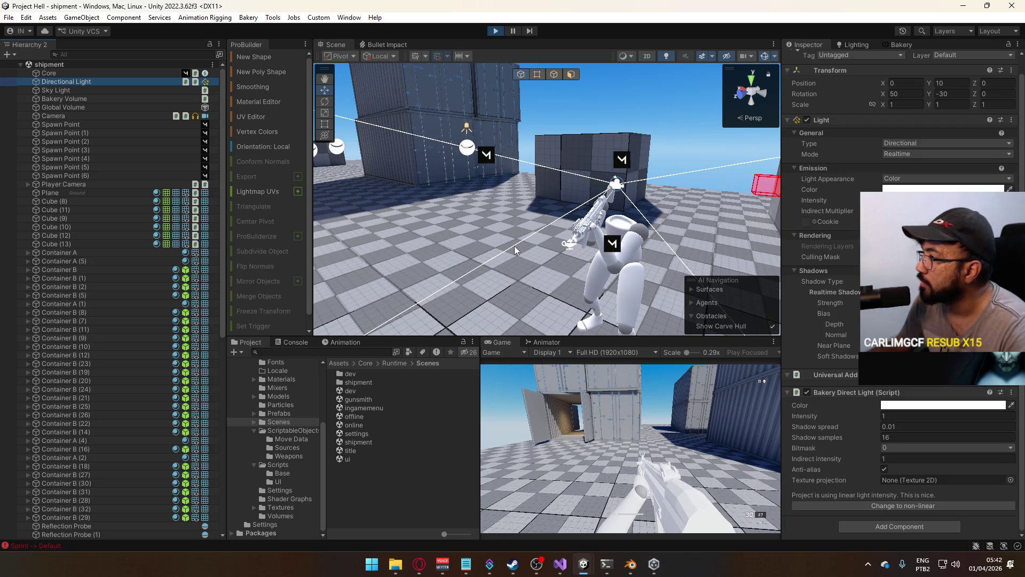
left_click_drag(514, 245, 744, 260)
left_click(630, 448)
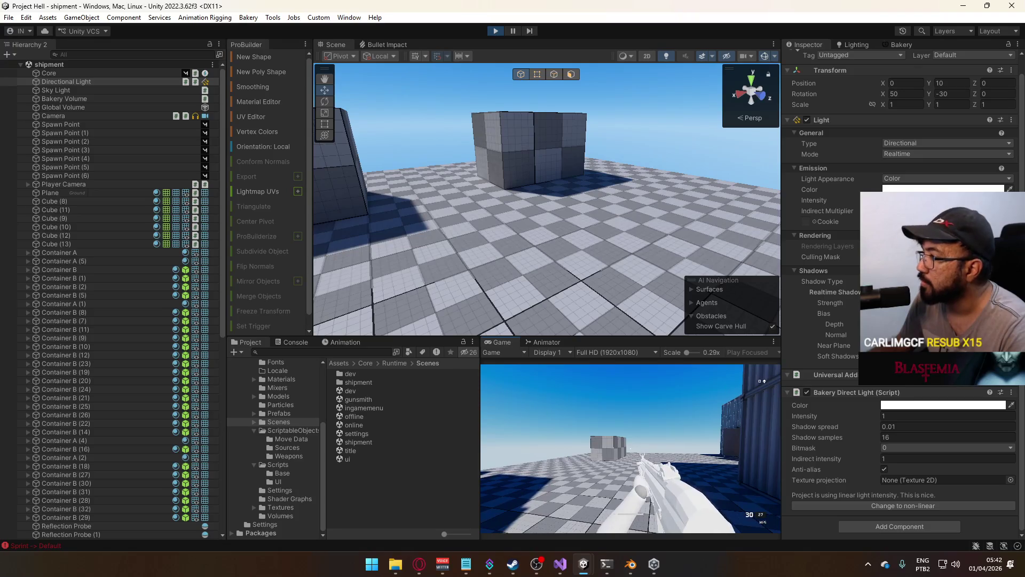
key("super")
key("super")
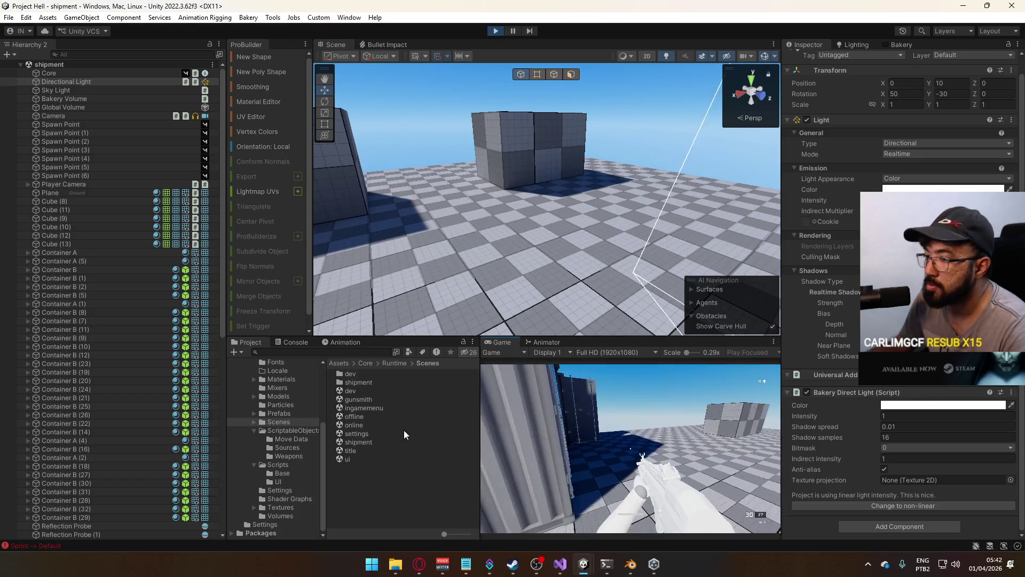
Select the viewmodel's MP5 body mesh and drag the Grayscale material onto the gun
key("super")
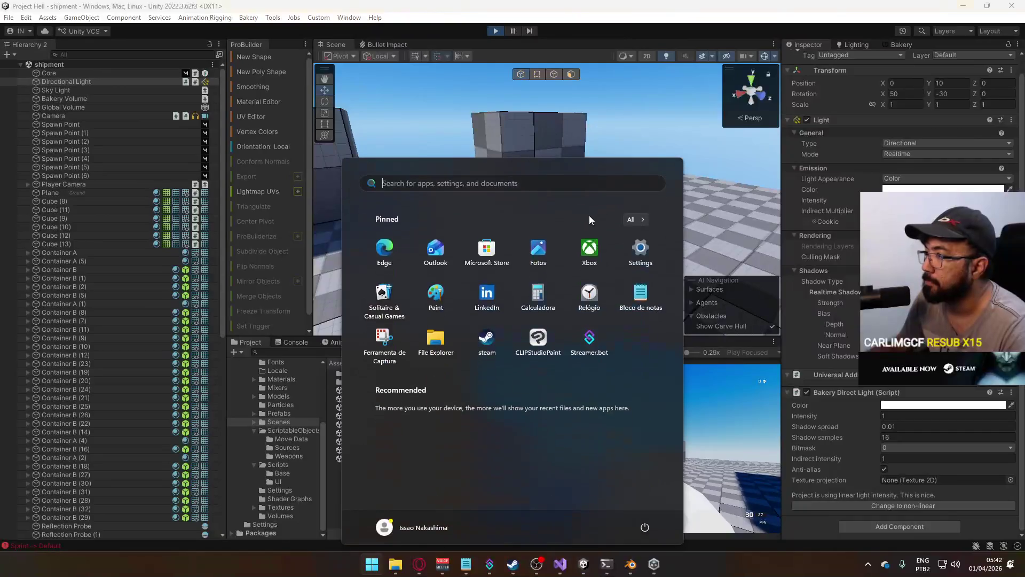
key("super")
scroll(513, 190, "up", 10)
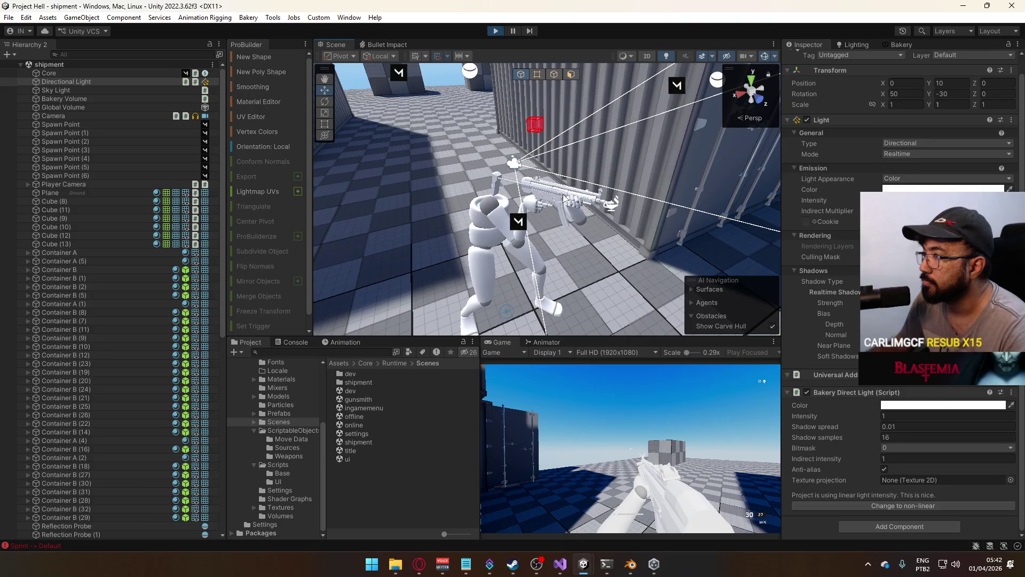
left_click(567, 199)
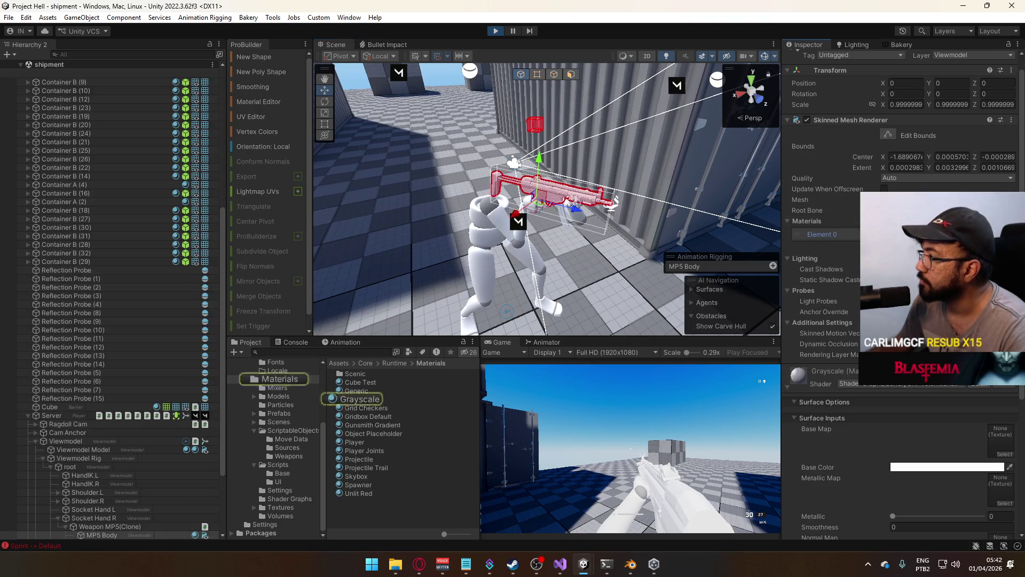
left_click_drag(355, 409, 359, 400)
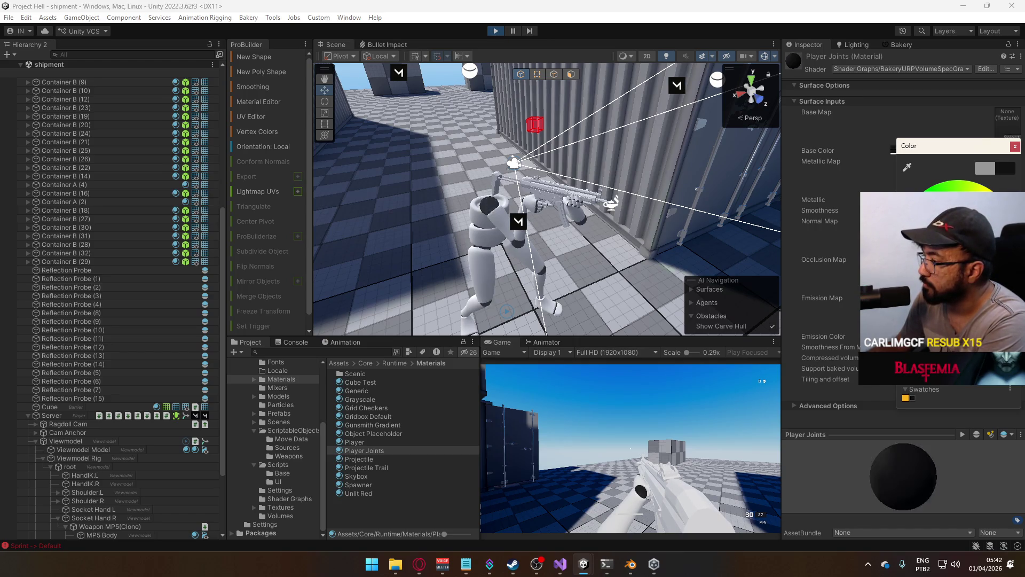
Maximize the Game view and sprint and walk through the container alleys
right_click(507, 341)
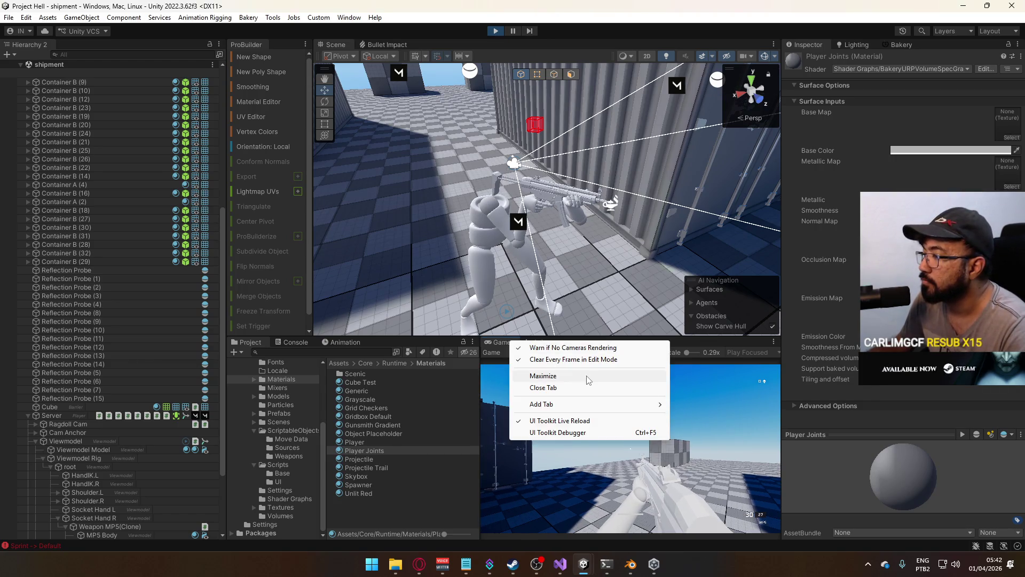
left_click(590, 377)
left_click(51, 391)
key("shift+w")
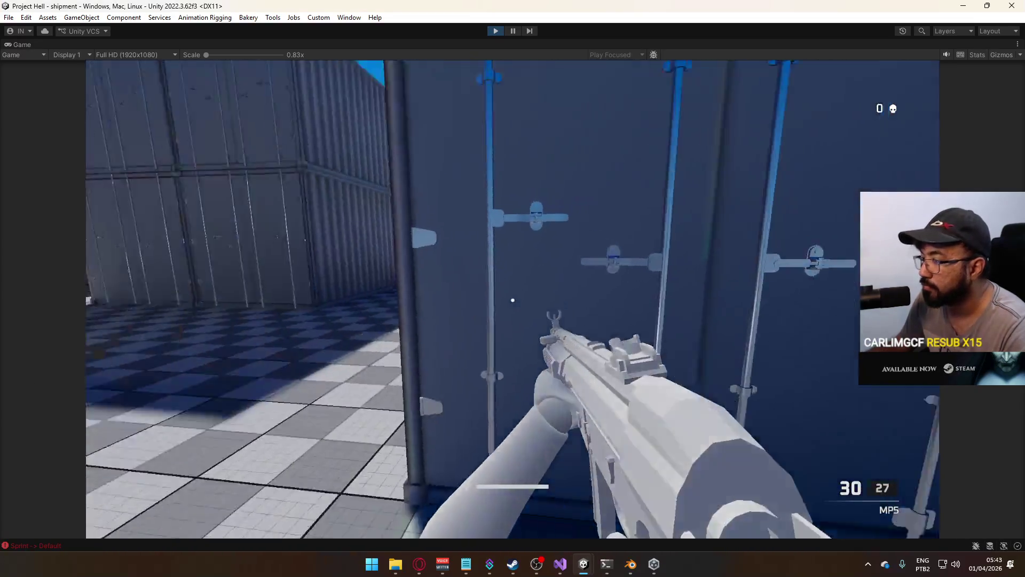
key("w")
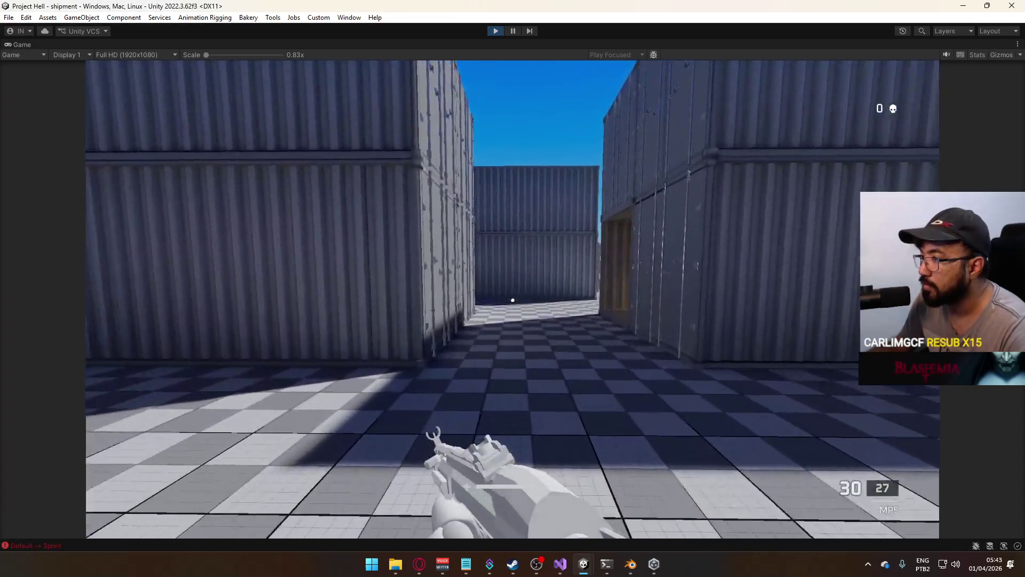
key("w")
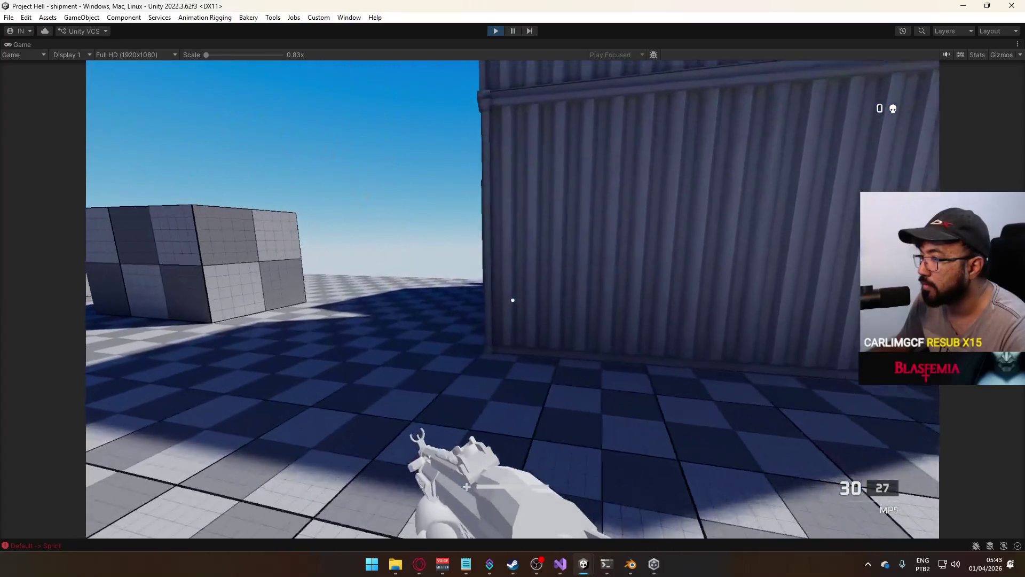
key("w")
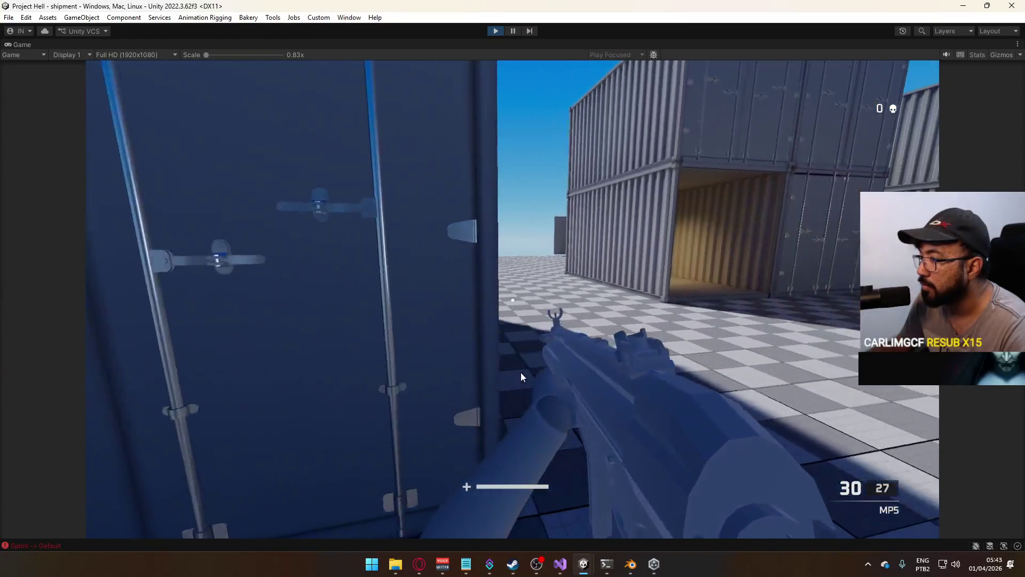
key("w")
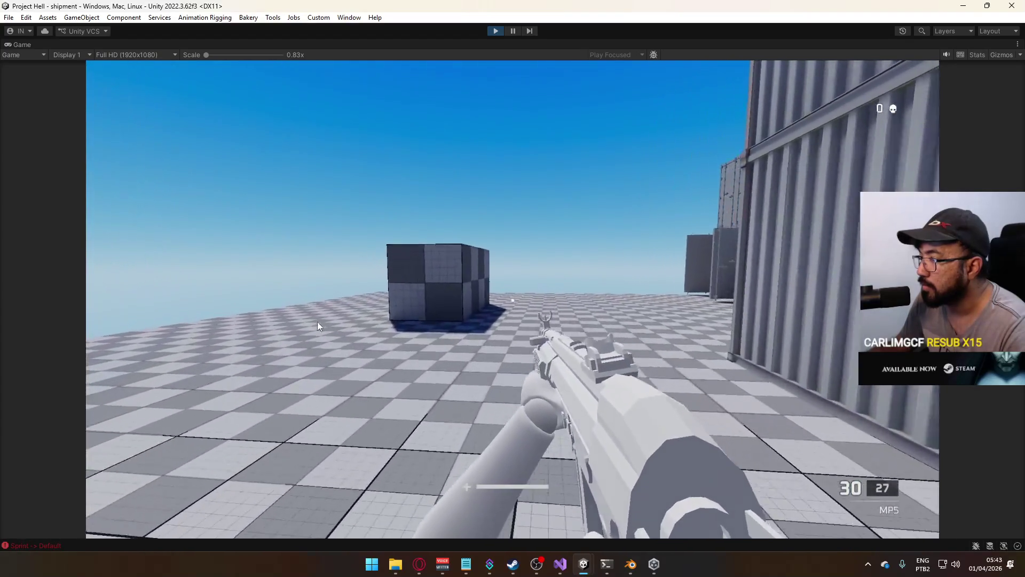
key("w")
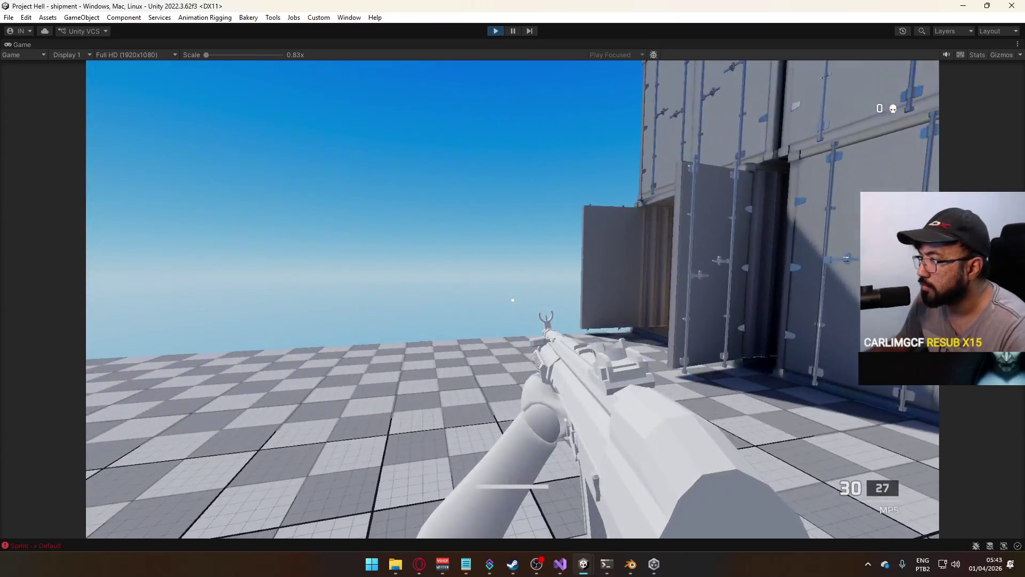
Fire several bursts at the containers and open area, then reload the MP5
left_click(512, 300)
key("super")
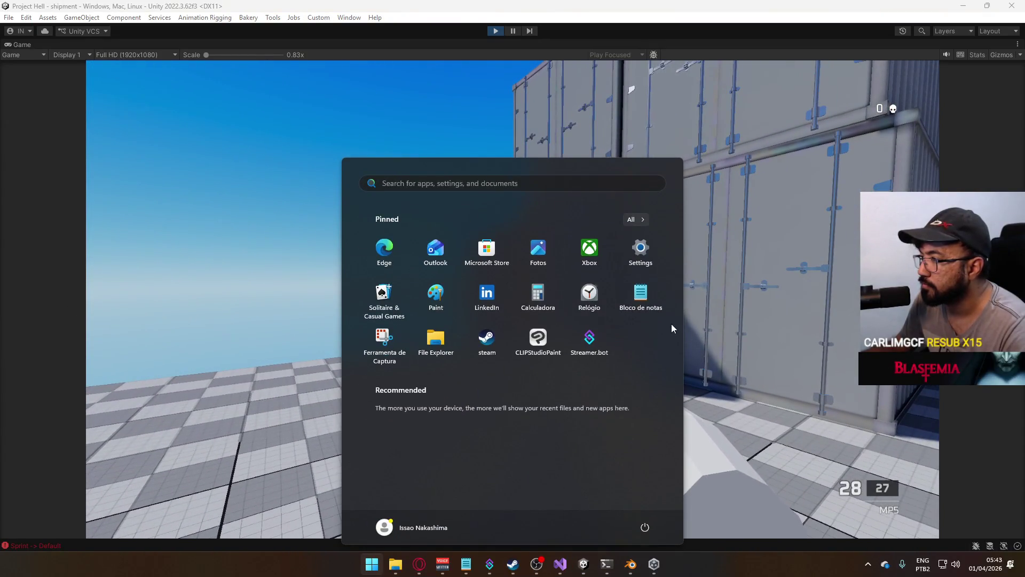
key("super")
left_click(512, 300)
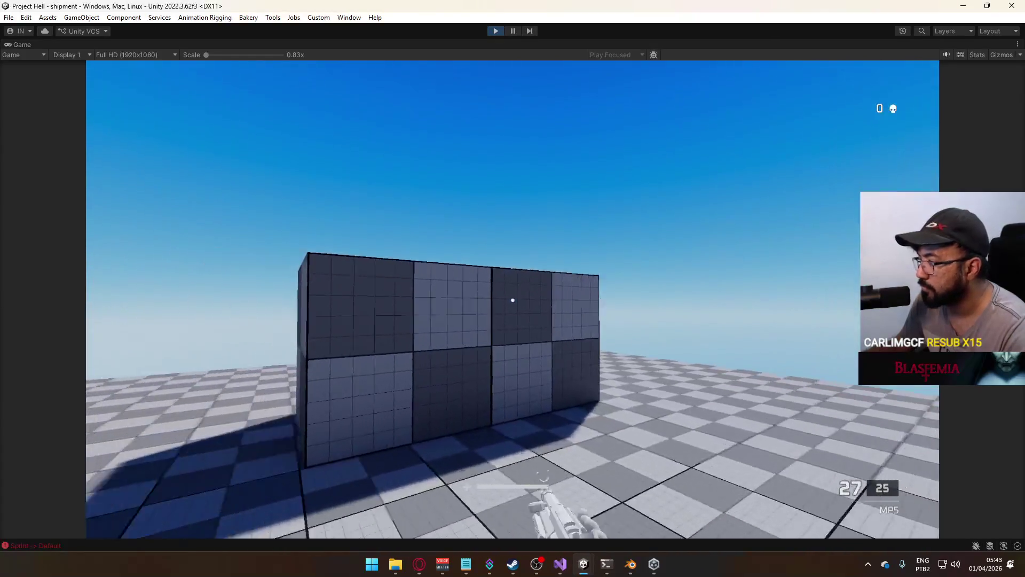
left_click(512, 300)
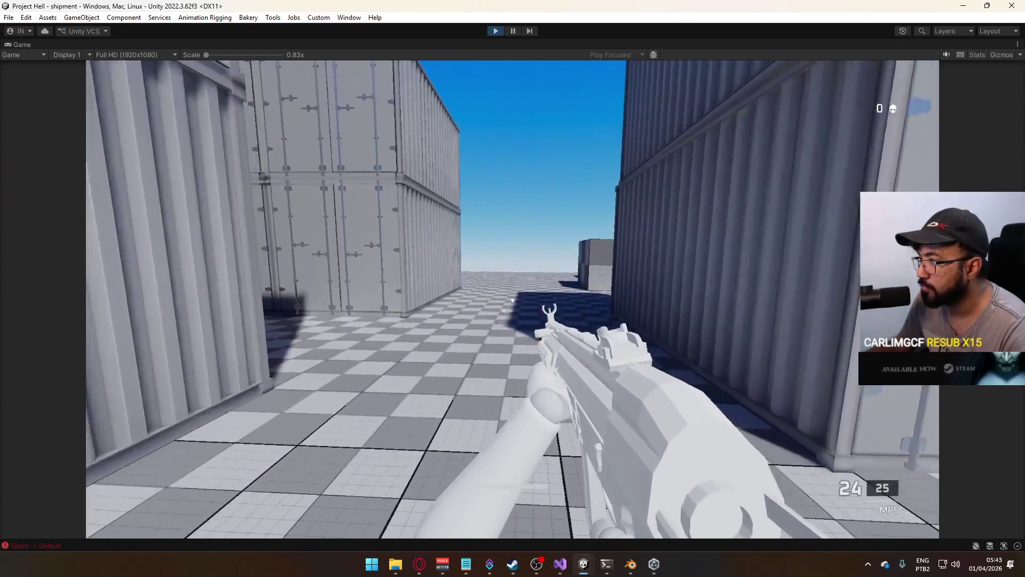
left_click(512, 300)
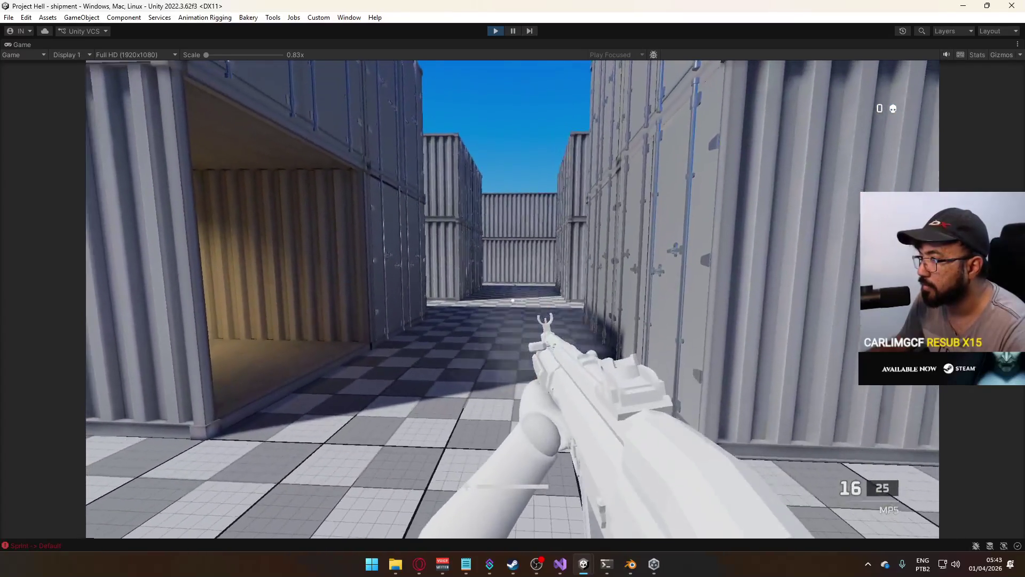
left_click(512, 300)
left_click(512, 300)
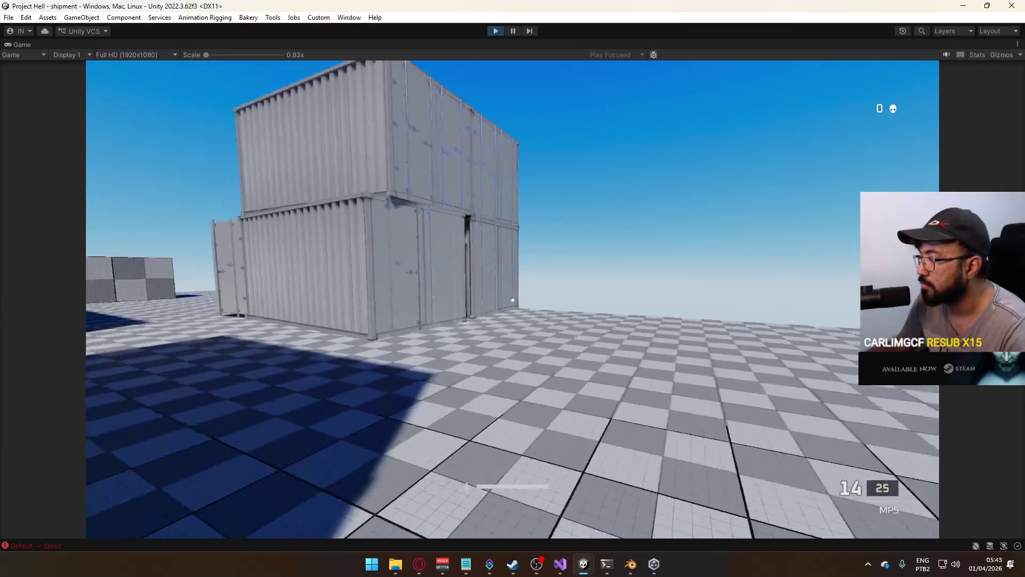
key("r")
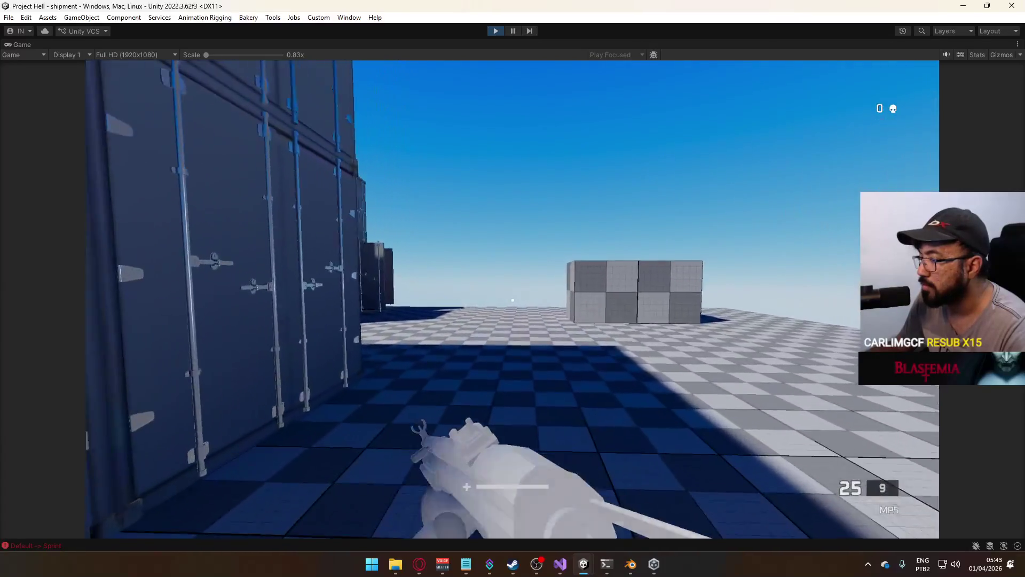
Walk into the open area, toggle the match scoreboard with Tab, then stop Play mode
key("w")
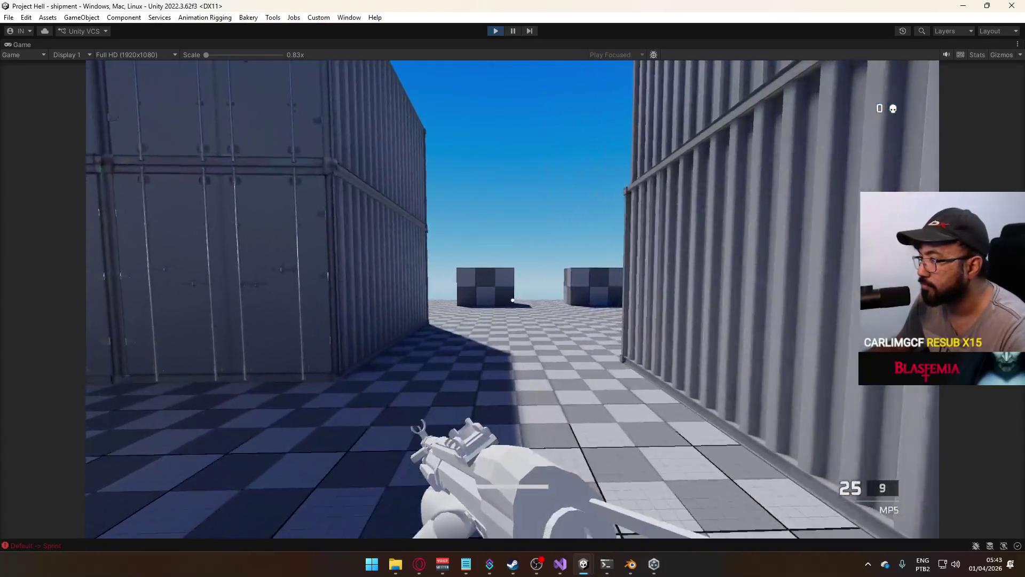
key("w")
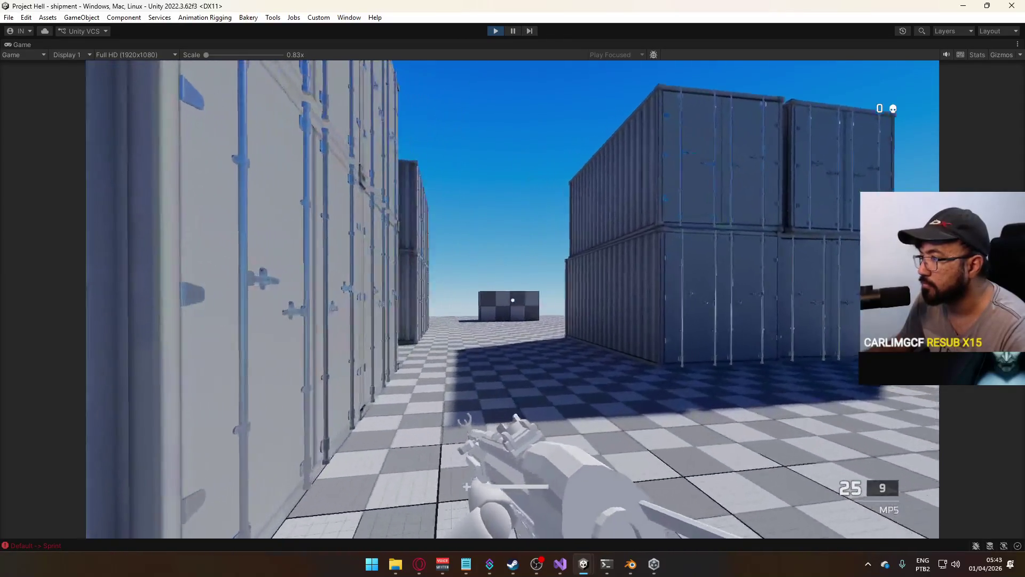
key("w")
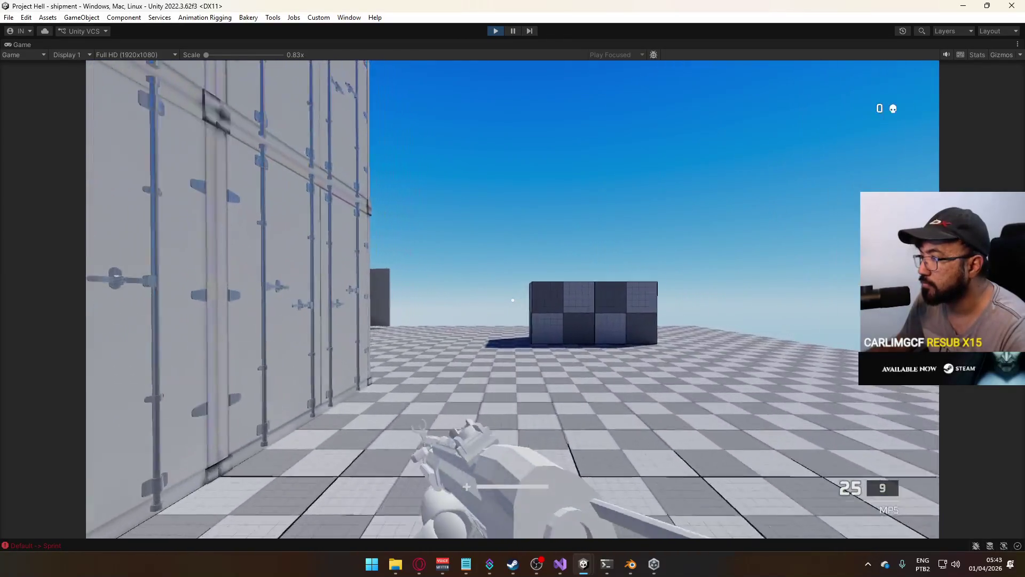
key("w")
key("Tab")
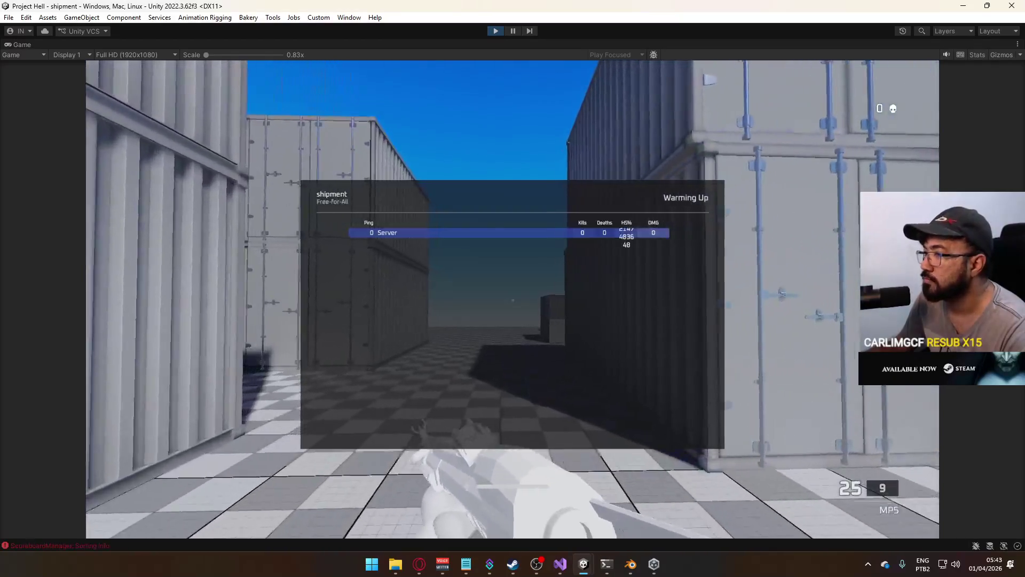
key("w")
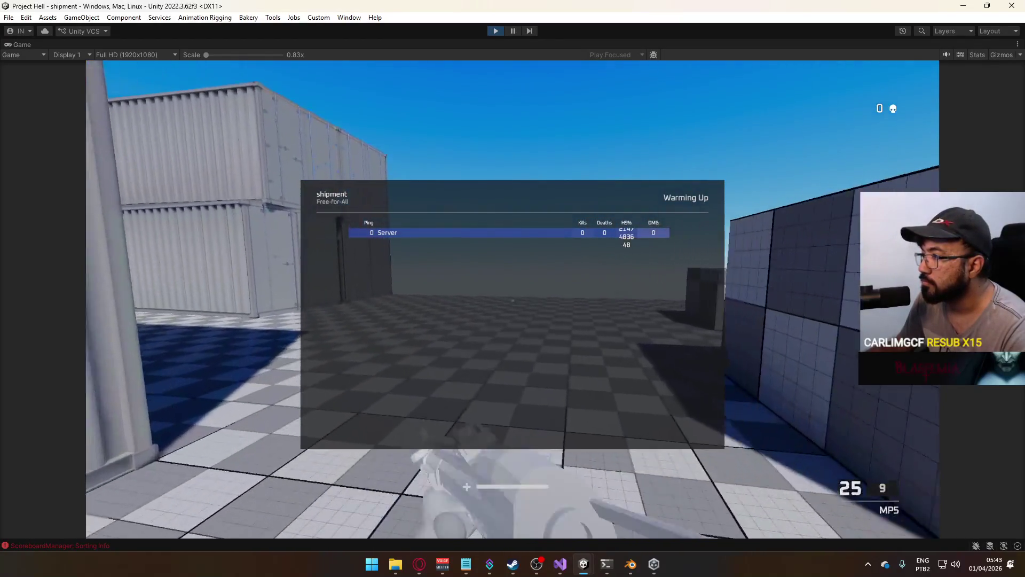
key("Tab")
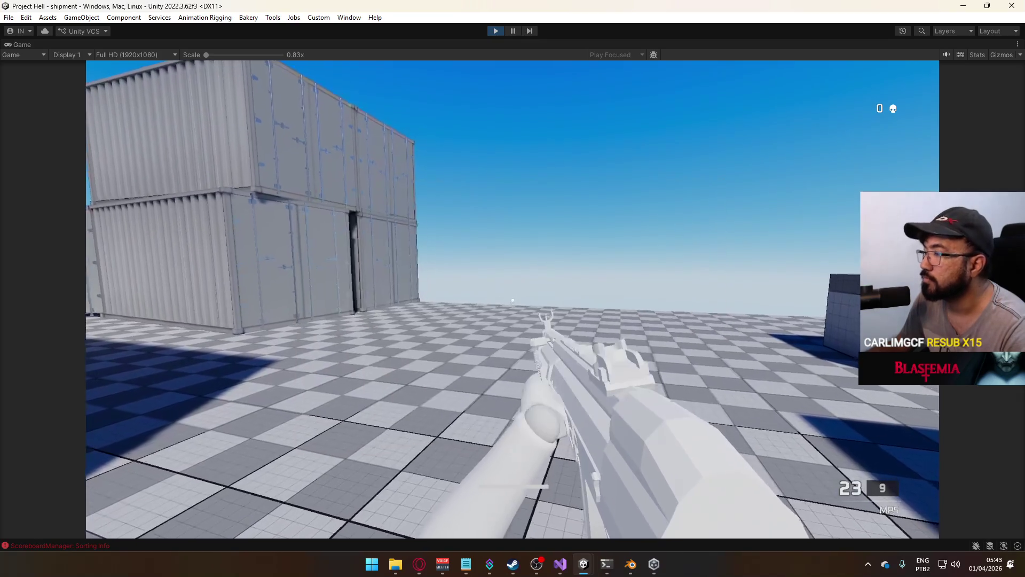
key("super")
left_click(494, 31)
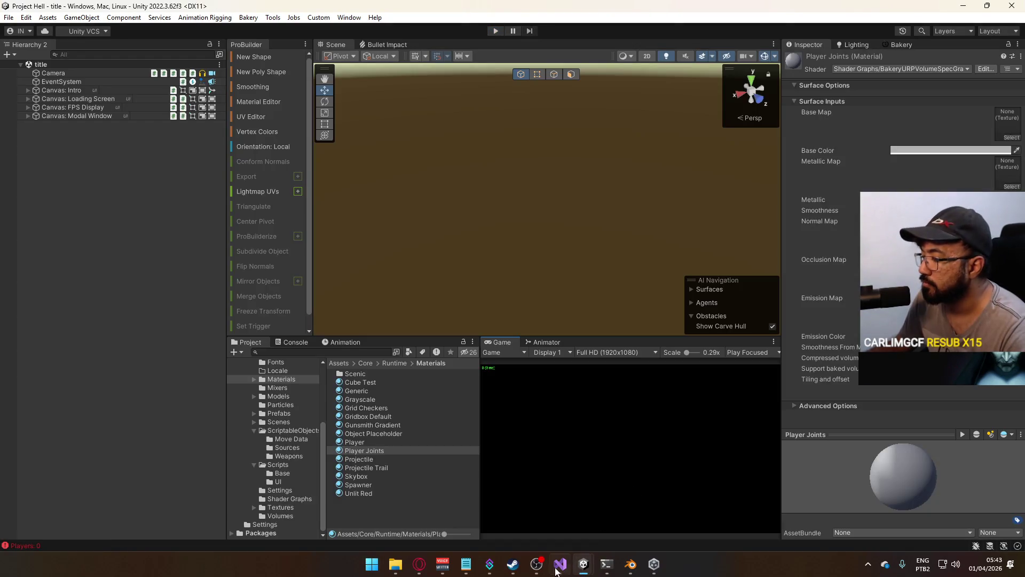
Review PlayerScript.cs's Update code in Visual Studio, save it, and return to Unity
left_click(556, 568)
left_click(84, 46)
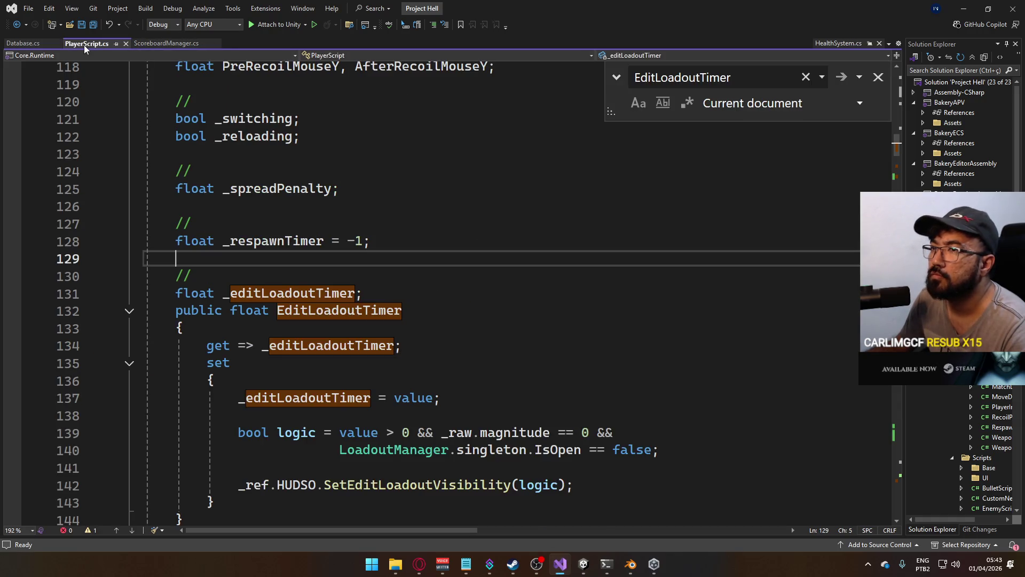
scroll(570, 347, "down", 10)
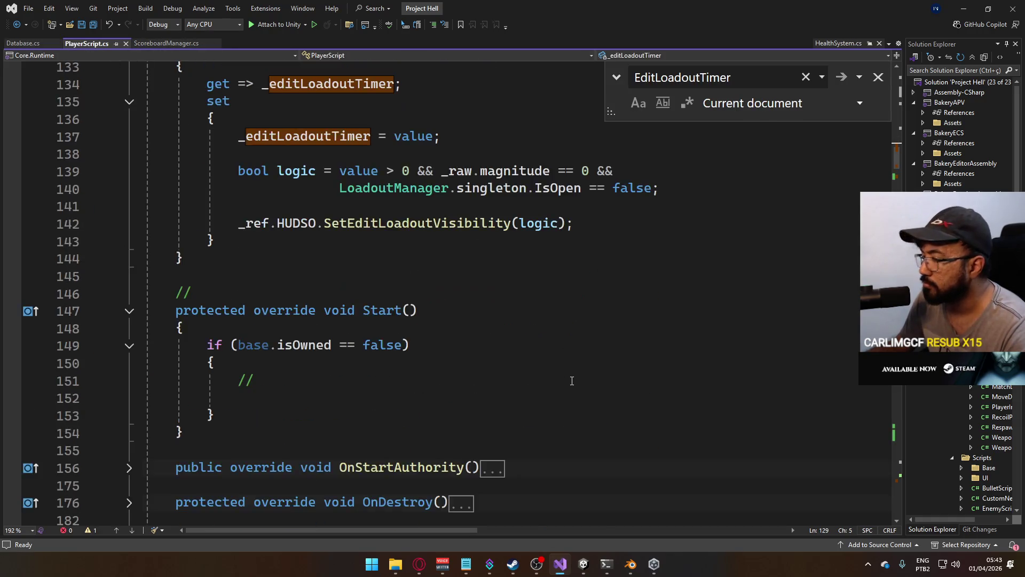
key("ctrl+s")
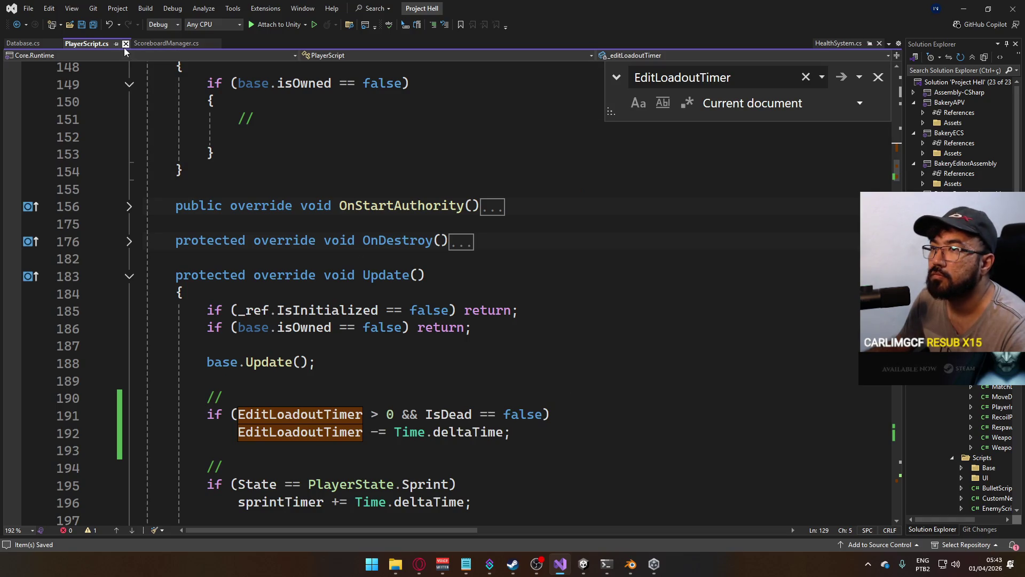
key("alt+Tab")
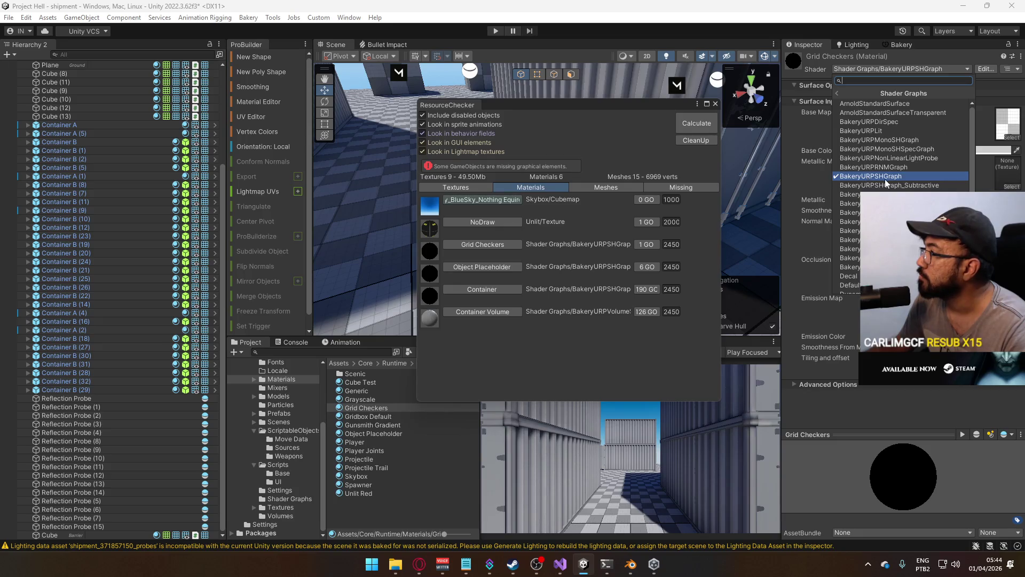
Switch the Grid Checkers and Object Placeholder materials to the BakeryURPDirSpec shader graph
left_click(899, 125)
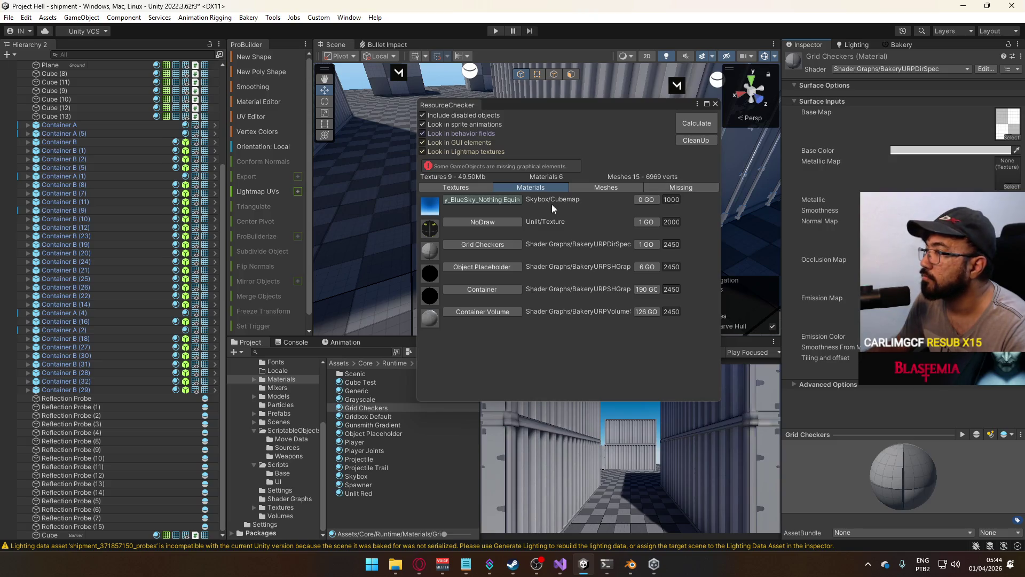
left_click(501, 268)
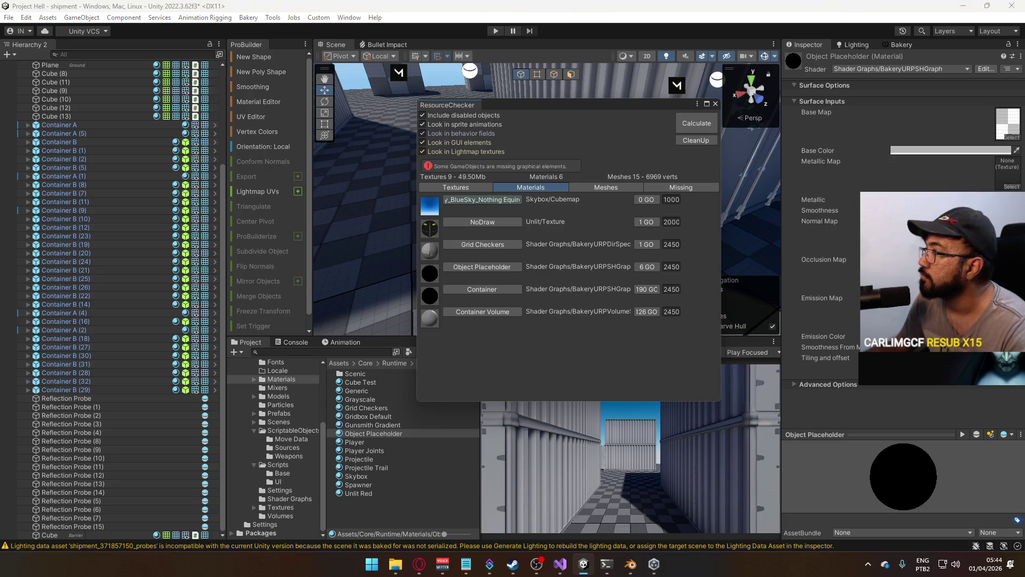
left_click(880, 69)
left_click(868, 178)
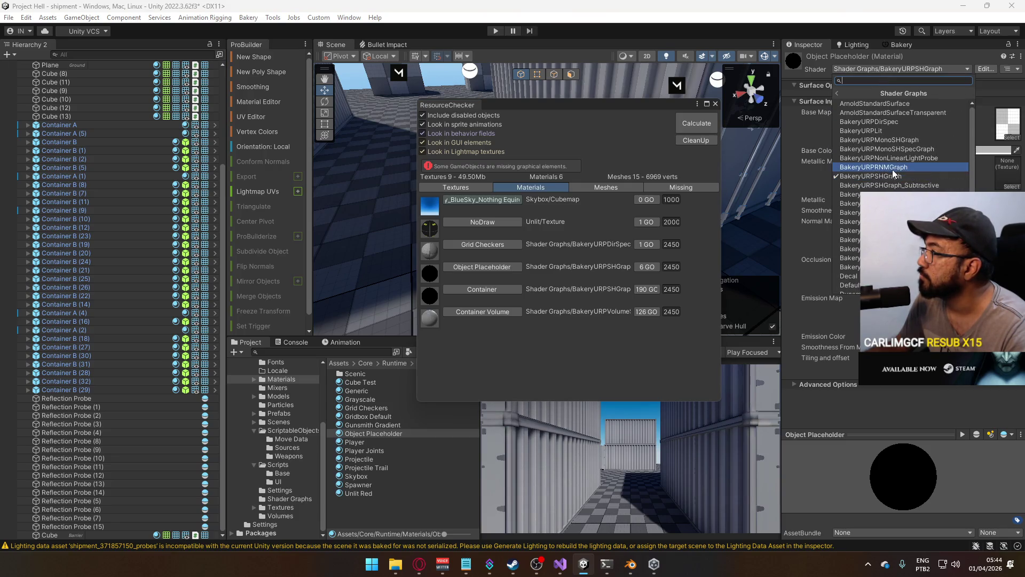
left_click(912, 123)
Switch the Container material to BakeryURPDirSpec and check Container Volume's shader, leaving it unchanged
left_click(499, 289)
left_click(897, 68)
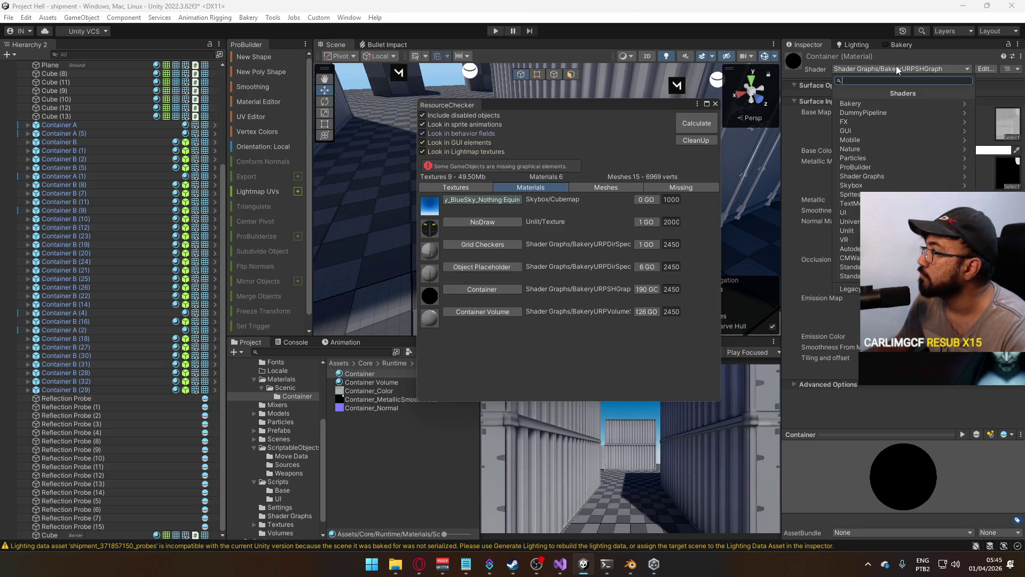
left_click(870, 175)
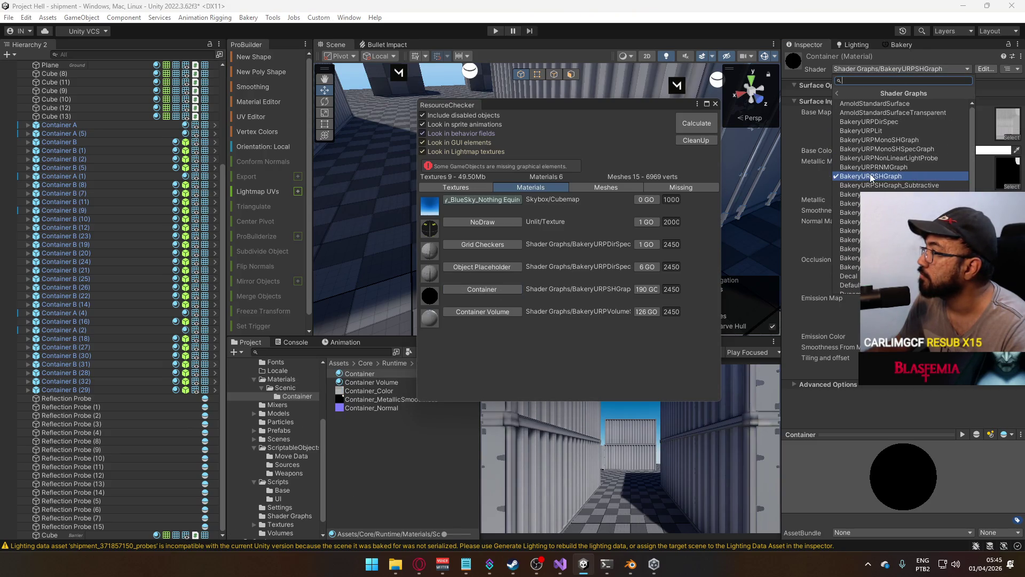
left_click(904, 124)
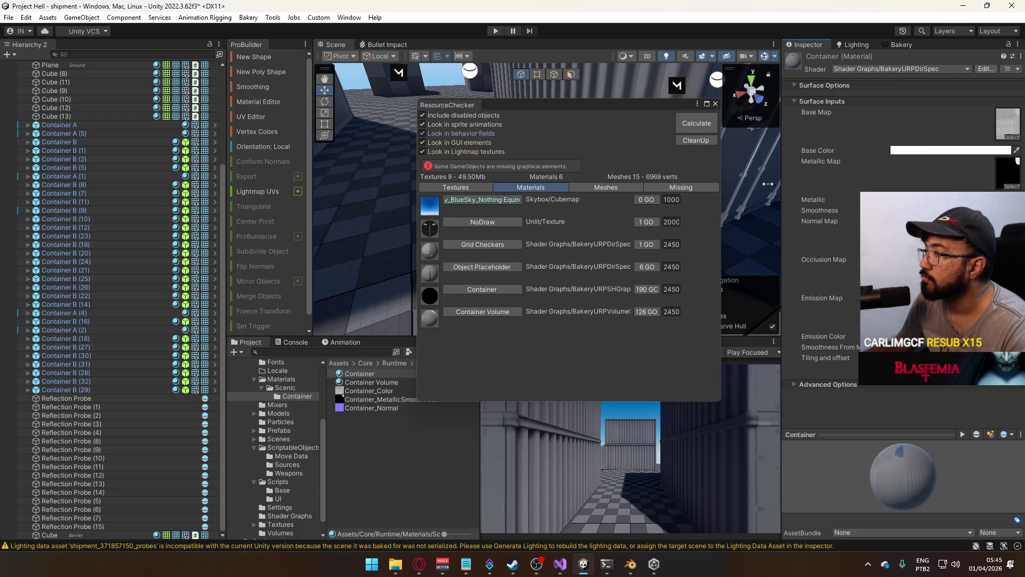
left_click(497, 314)
left_click(901, 65)
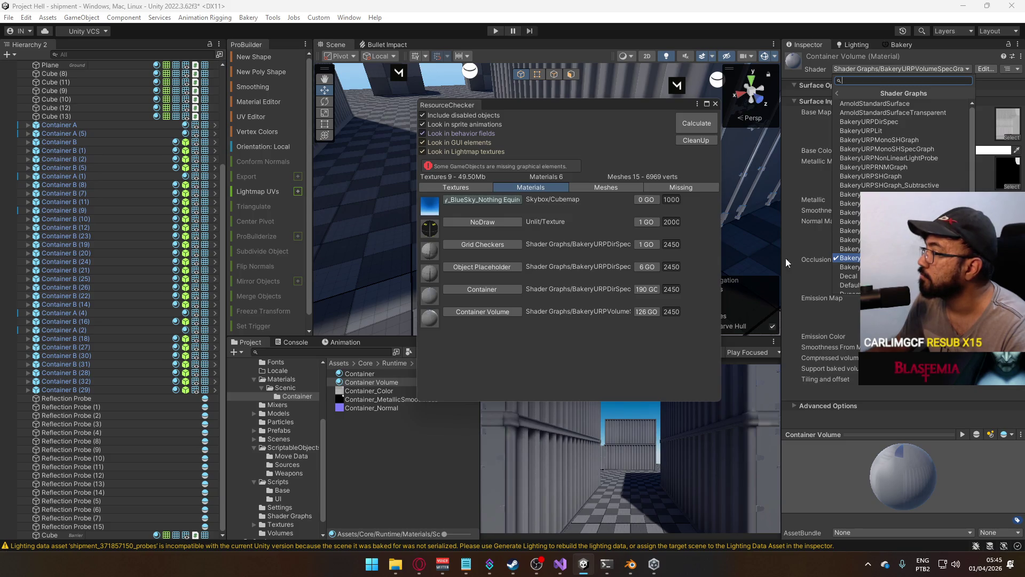
left_click(532, 369)
Close the Resource Checker, then save and bake with Bakery using Full Lighting and Dominant Direction
left_click(715, 104)
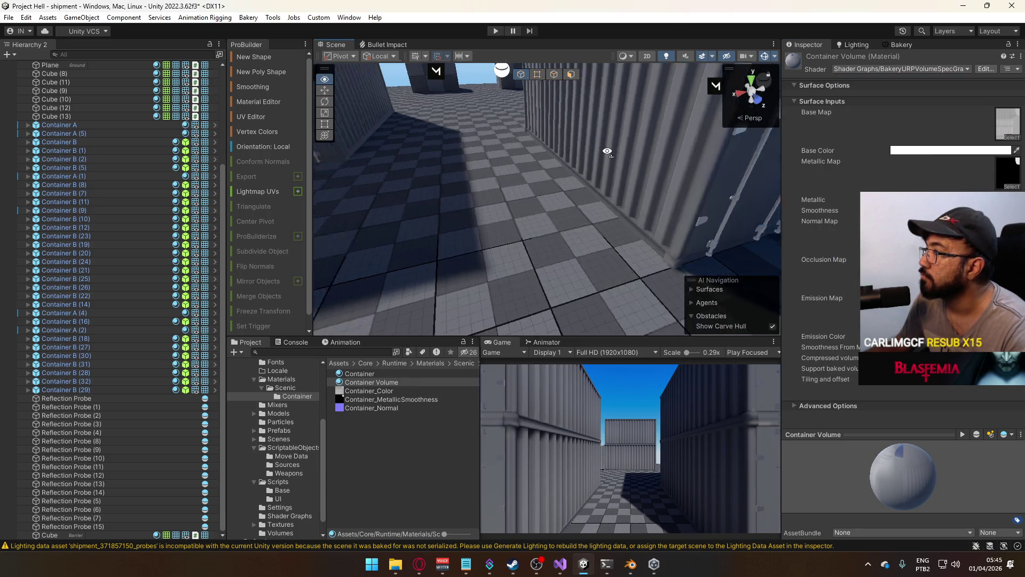
scroll(473, 108, "down", 10)
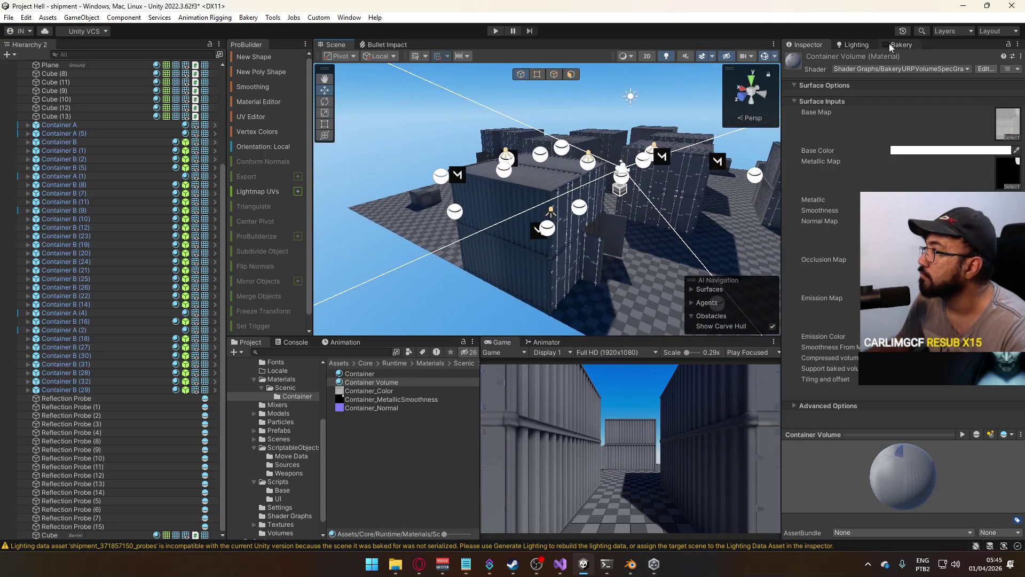
left_click(889, 44)
left_click(838, 102)
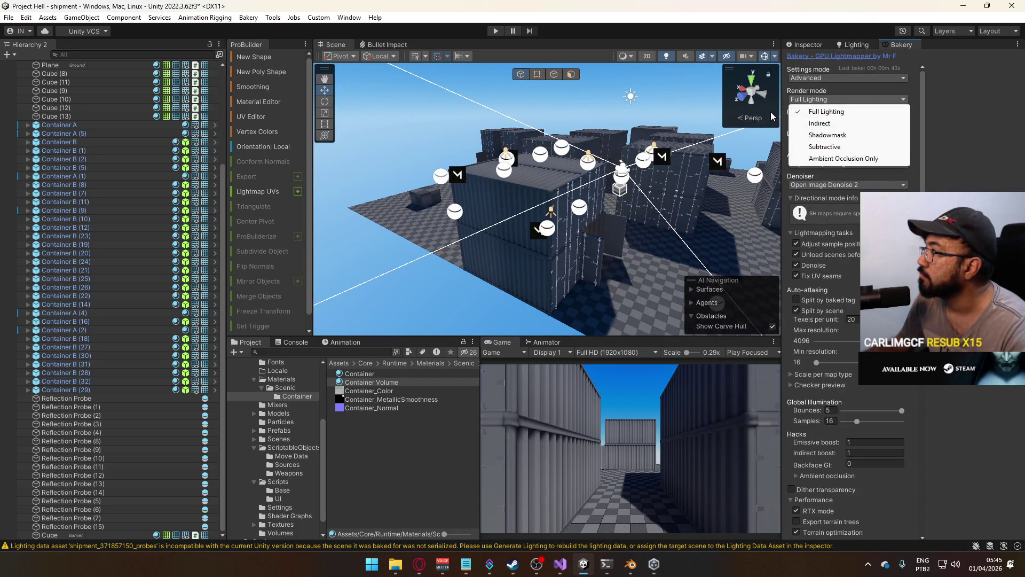
left_click(833, 111)
left_click(846, 121)
left_click(836, 156)
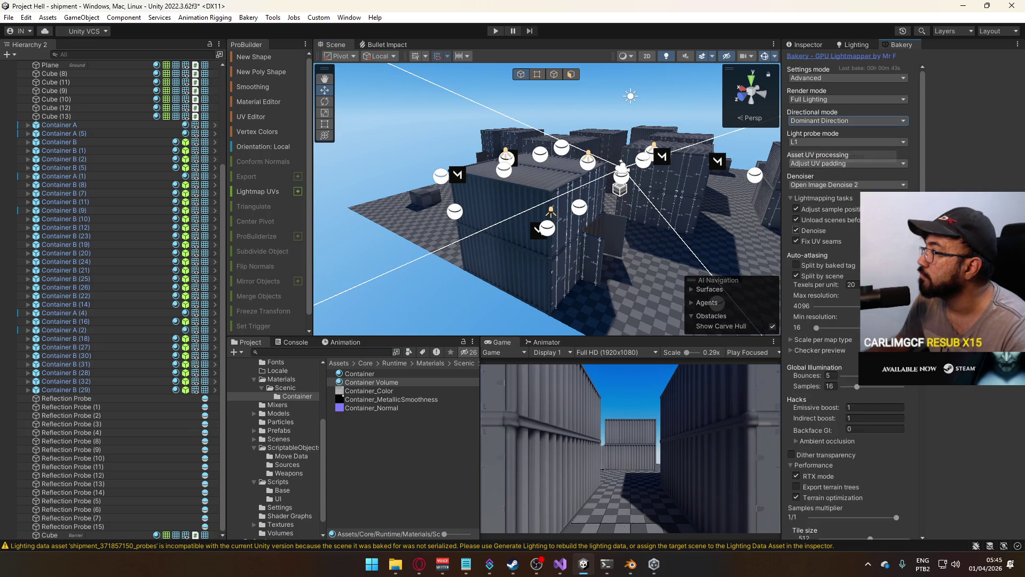
scroll(848, 347, "down", 10)
left_click(848, 395)
left_click(529, 300)
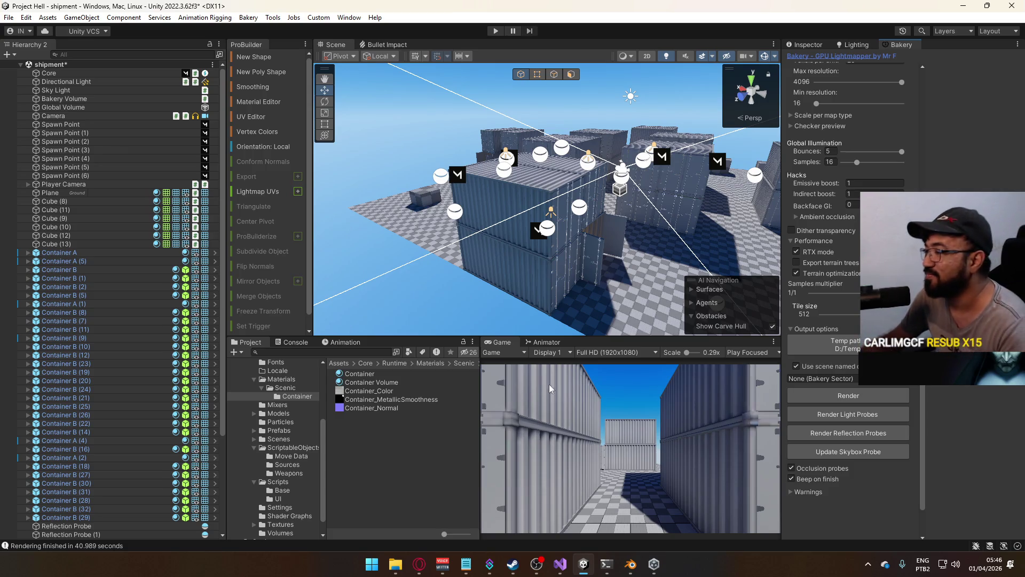
Render the scene's reflection probes and view the baked containers
mouse_move(607, 270)
left_mouse_down()
mouse_move(578, 148)
mouse_move(651, 155)
mouse_move(583, 141)
mouse_move(794, 114)
left_mouse_up()
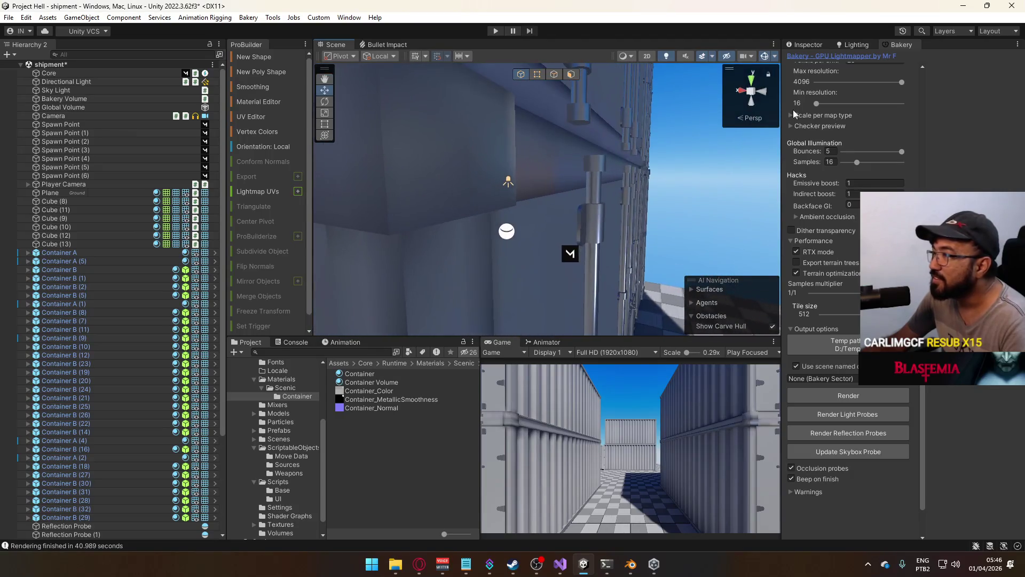
left_click(860, 433)
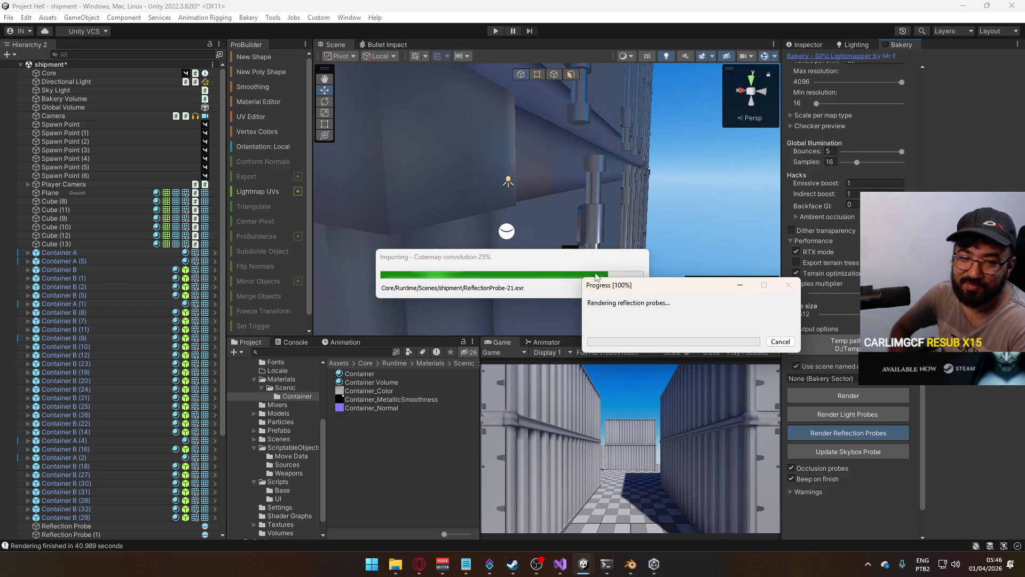
mouse_move(648, 209)
left_mouse_down()
mouse_move(314, 167)
mouse_move(561, 257)
mouse_move(606, 221)
mouse_move(462, 239)
left_mouse_up()
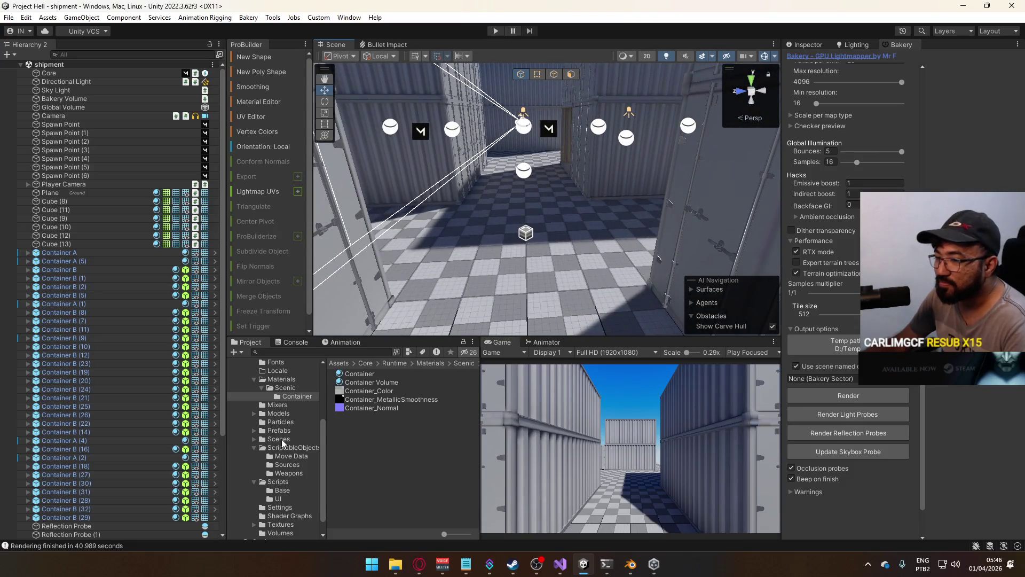
Open the title scene, play it in a maximized Game view, and host a match
left_click(282, 439)
double_click(350, 450)
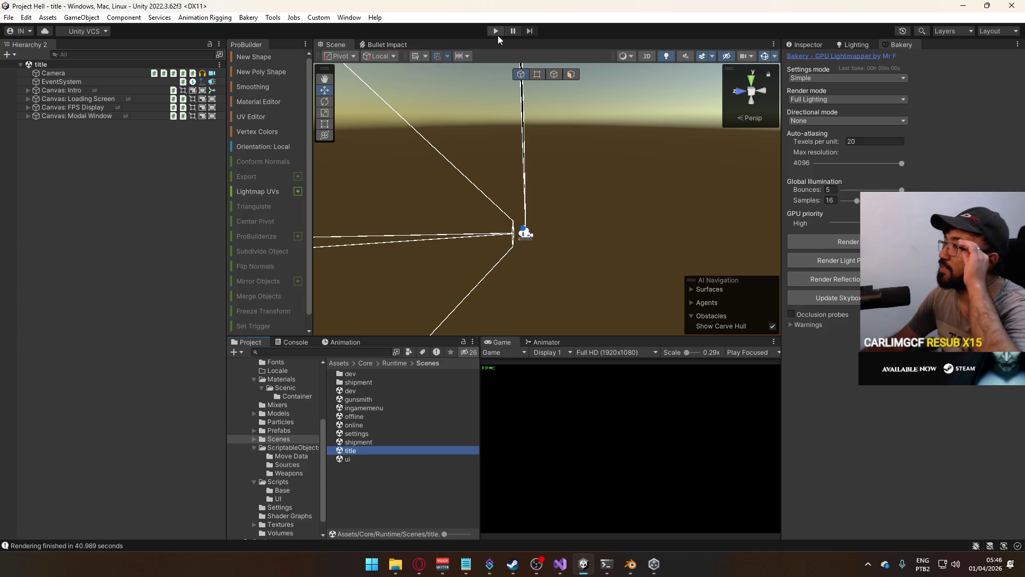
left_click(496, 31)
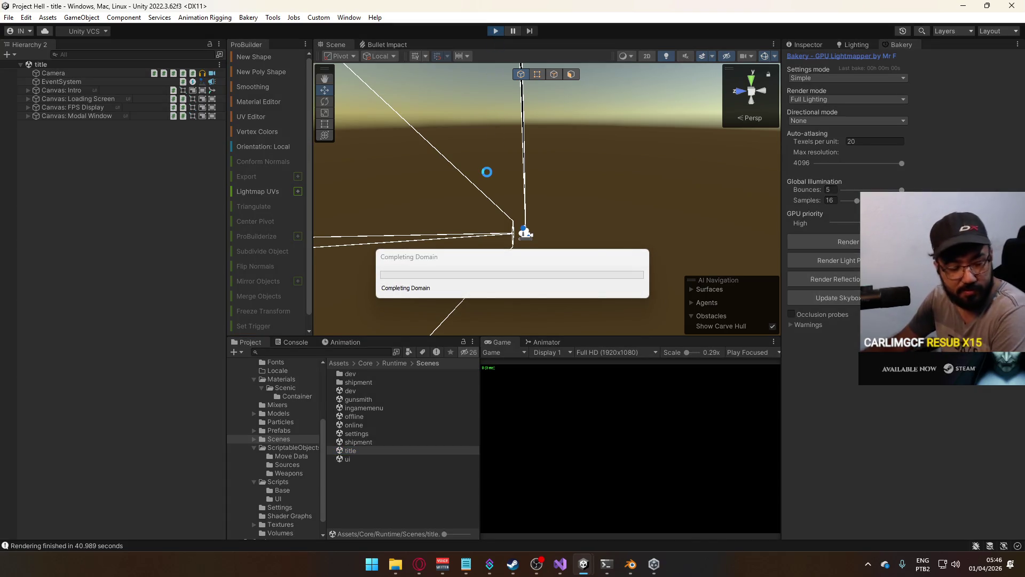
right_click(502, 346)
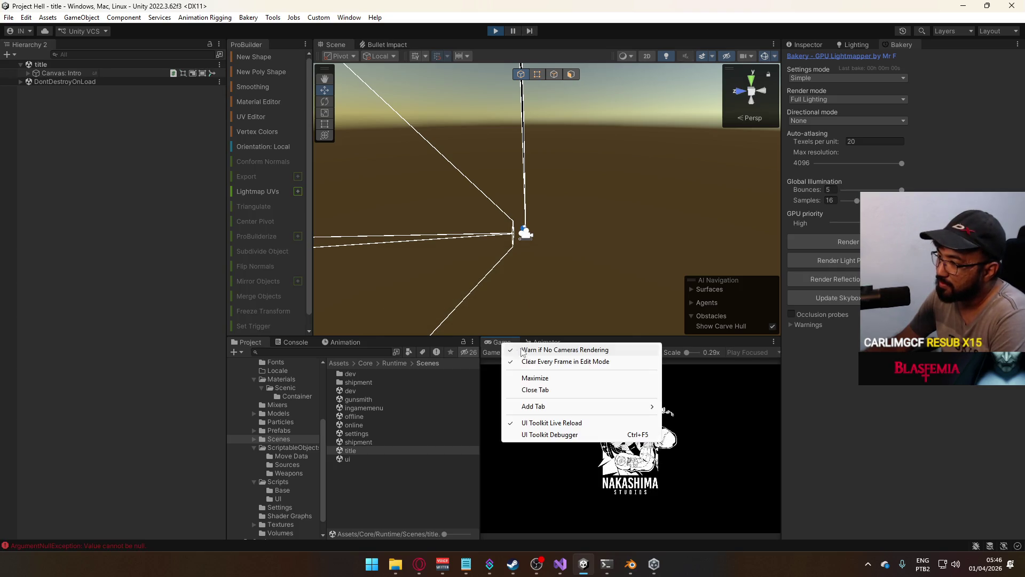
left_click(540, 378)
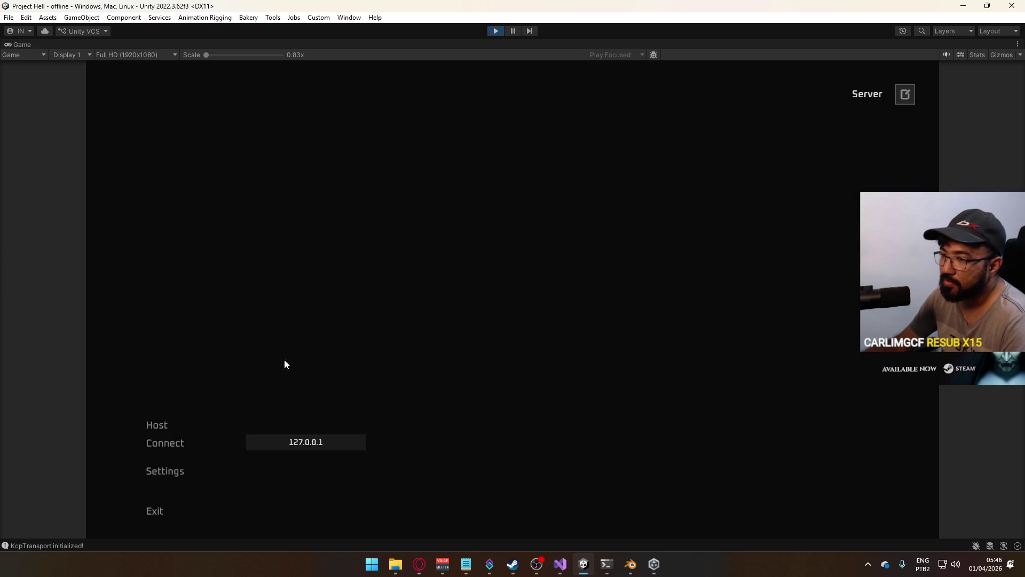
left_click(164, 423)
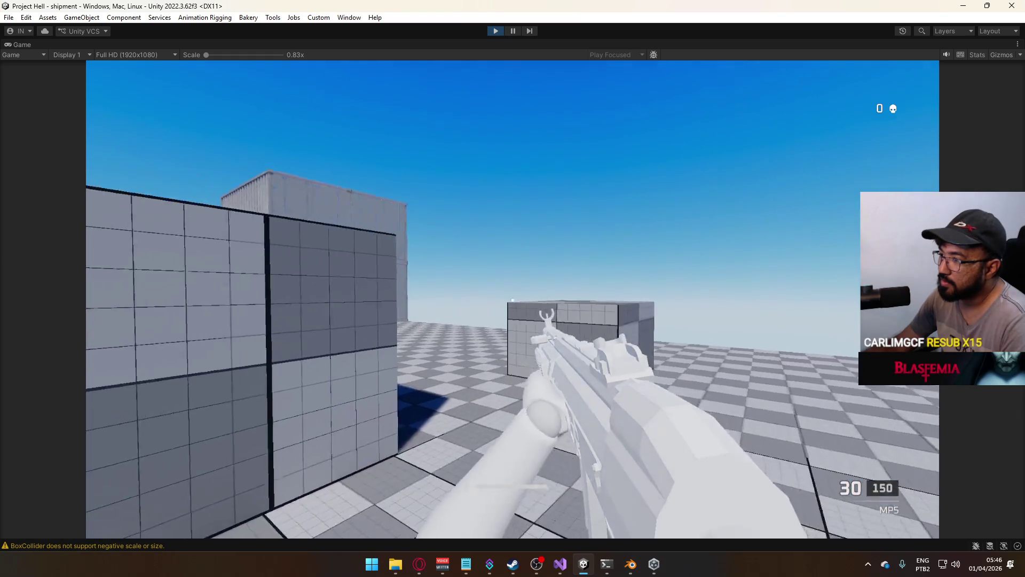
Walk the player through the baked container yard and corridors, then release control from the game
key("w")
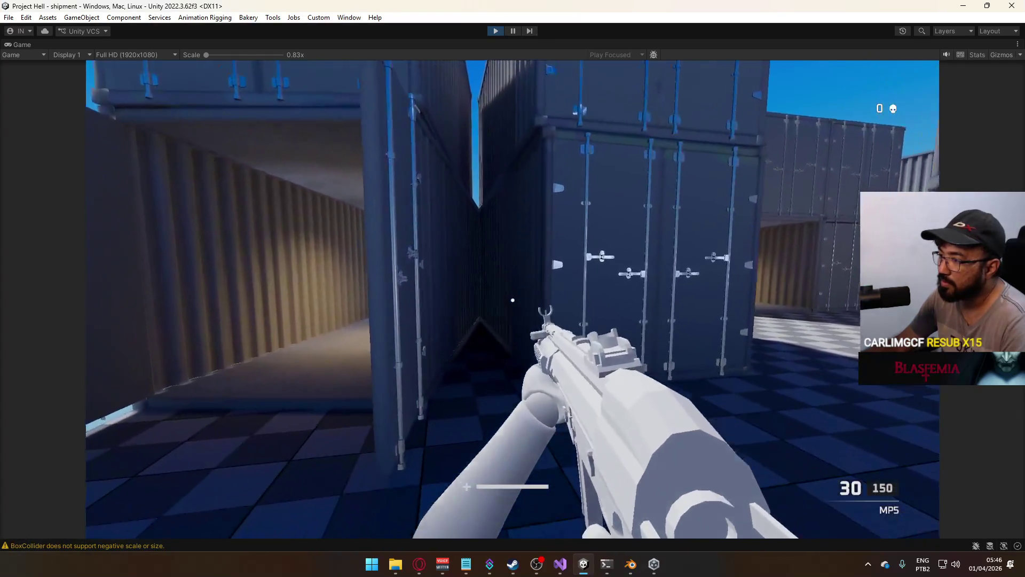
key("w")
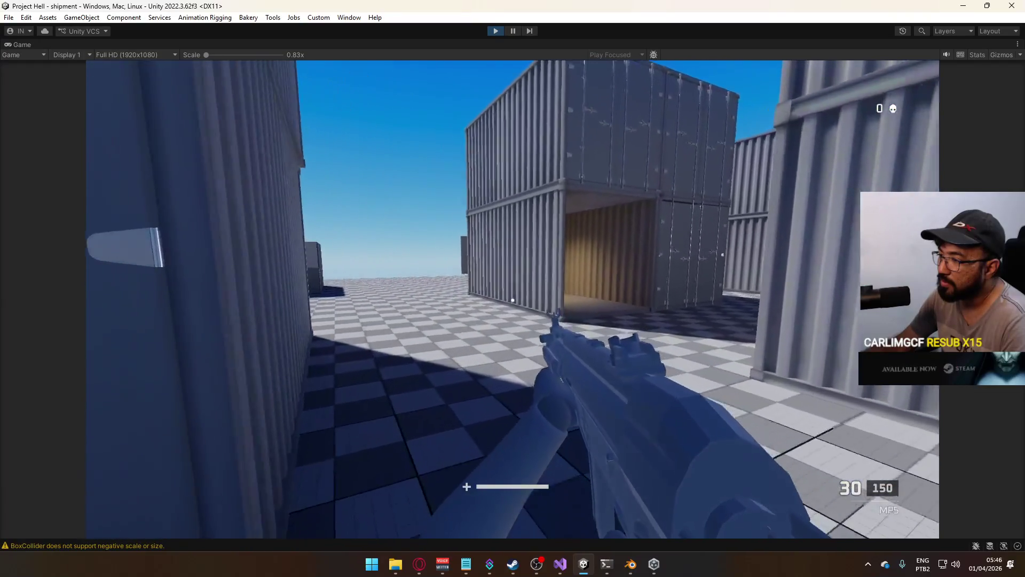
key("w")
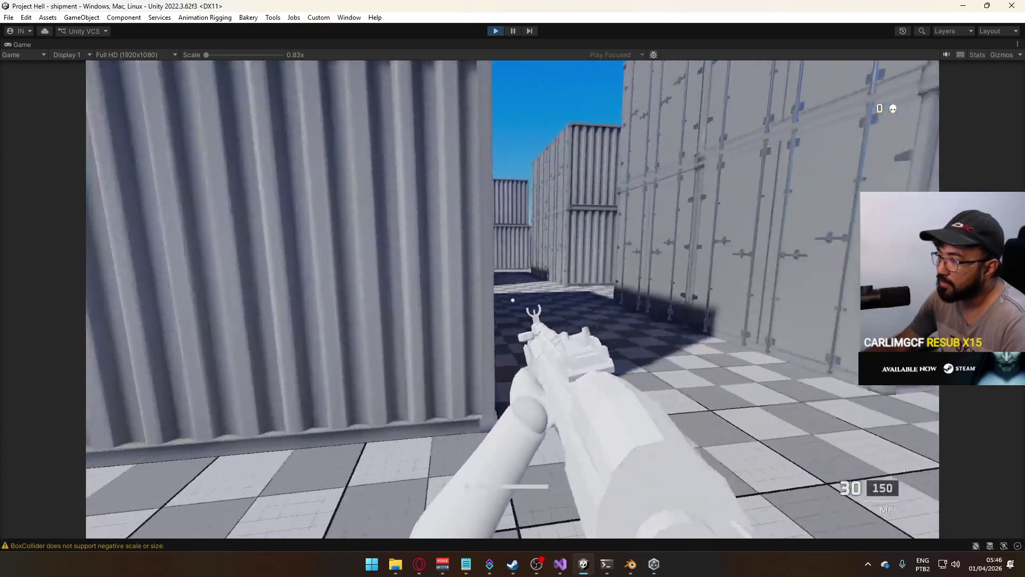
key("w")
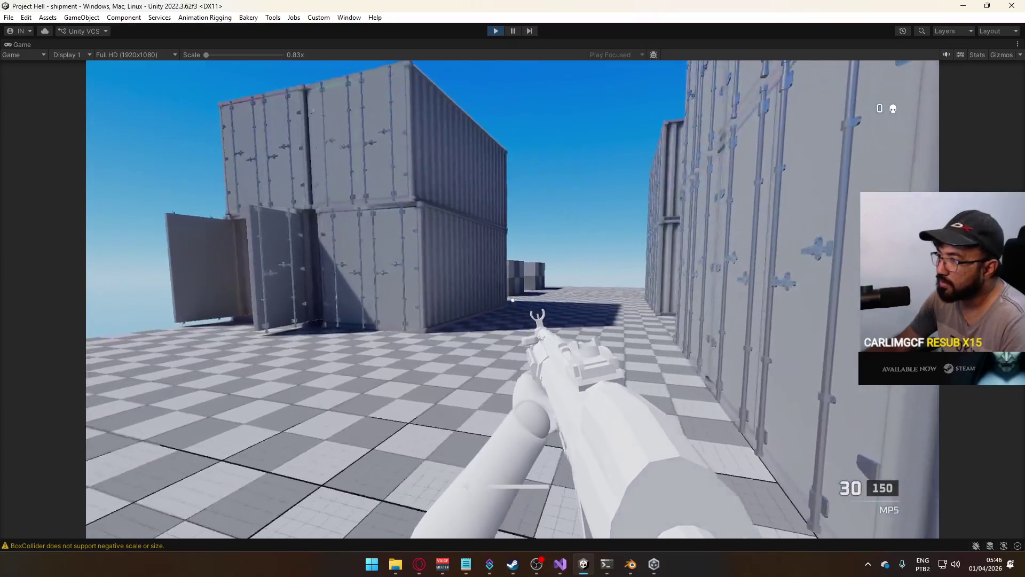
key("w")
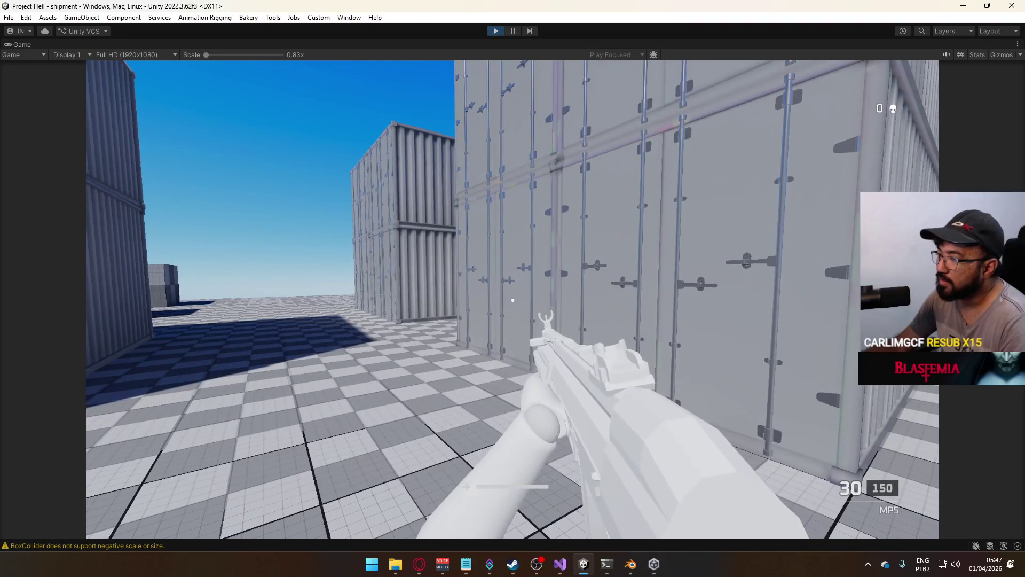
key("super")
key("Escape")
right_click(558, 43)
Restore the full editor layout and frame the rifle-holding character in the Scene view
left_click(576, 79)
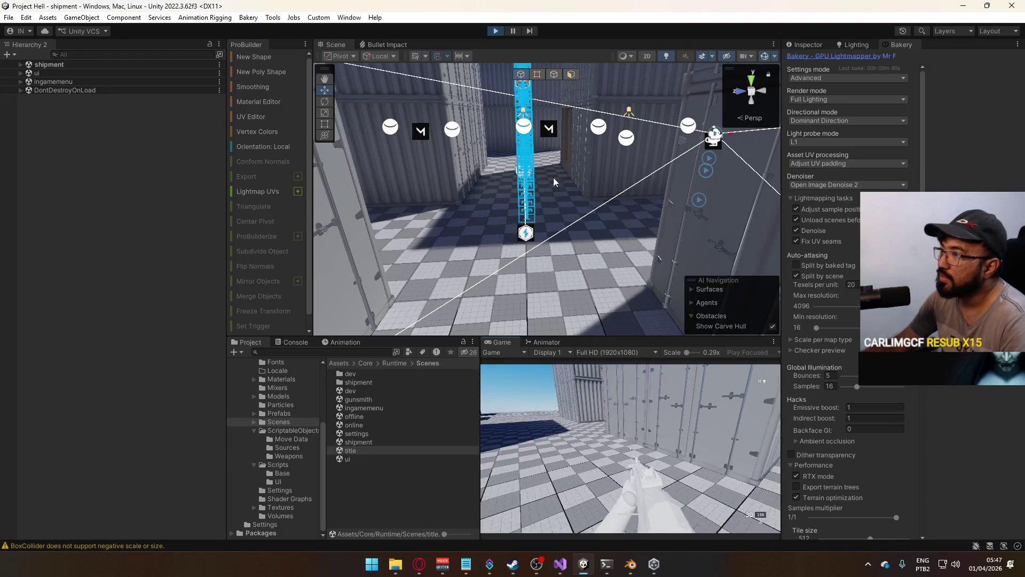
key("super")
key("Escape")
mouse_move(544, 218)
left_mouse_down()
mouse_move(520, 209)
mouse_move(537, 297)
mouse_move(528, 251)
mouse_move(138, 282)
mouse_move(67, 253)
left_mouse_up()
key("f")
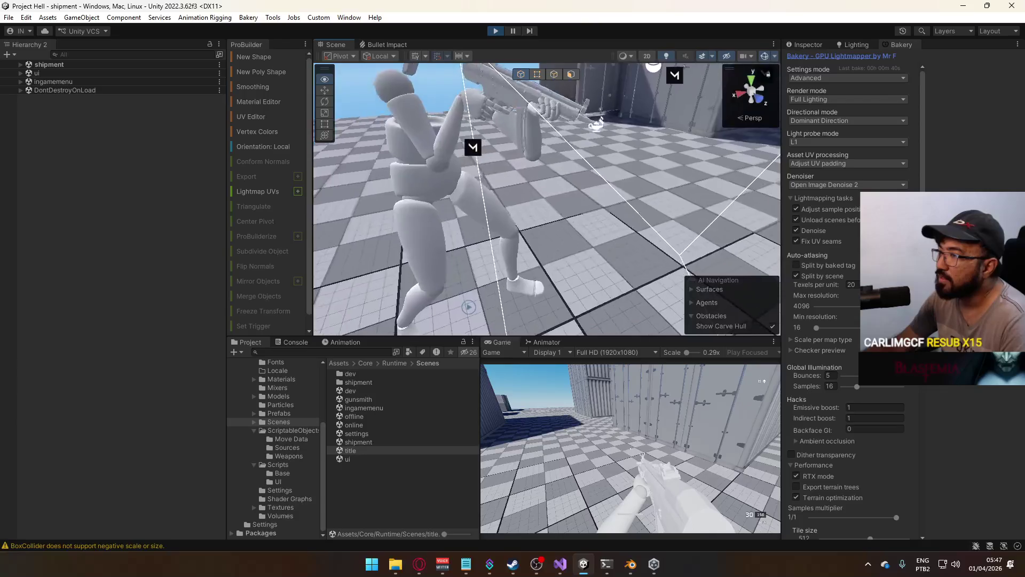
Switch the MP5 Body's Grayscale material shader to BakeryURPVolumeSpecShadowmask, leaving its base colour unchanged
left_click(583, 143)
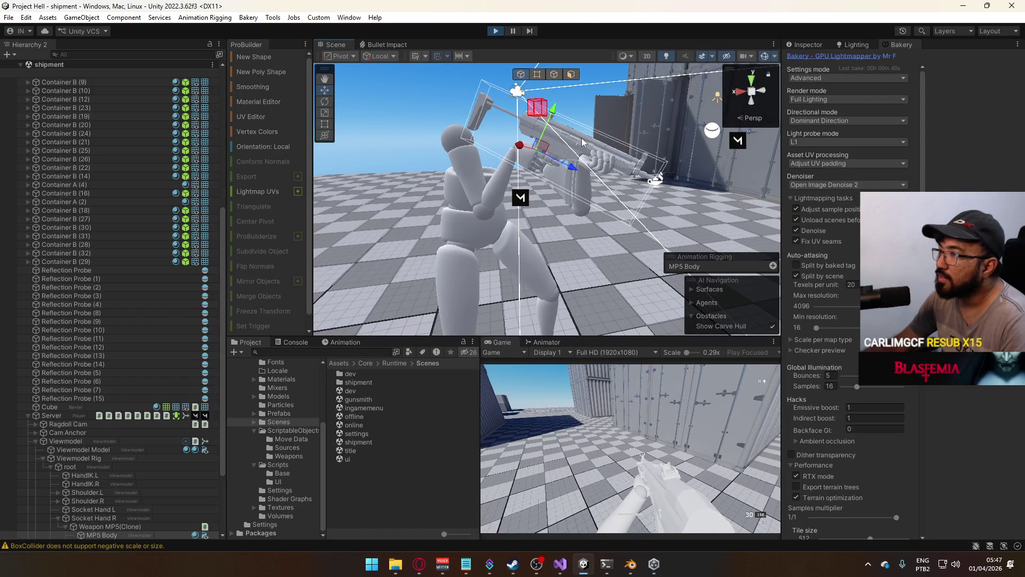
left_click(803, 45)
left_click(935, 251)
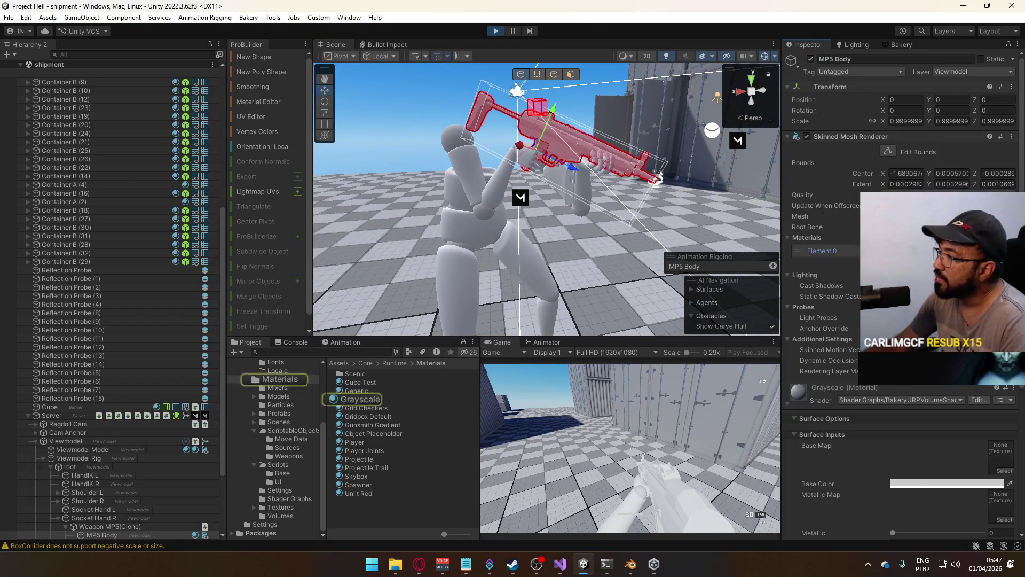
left_click(359, 399)
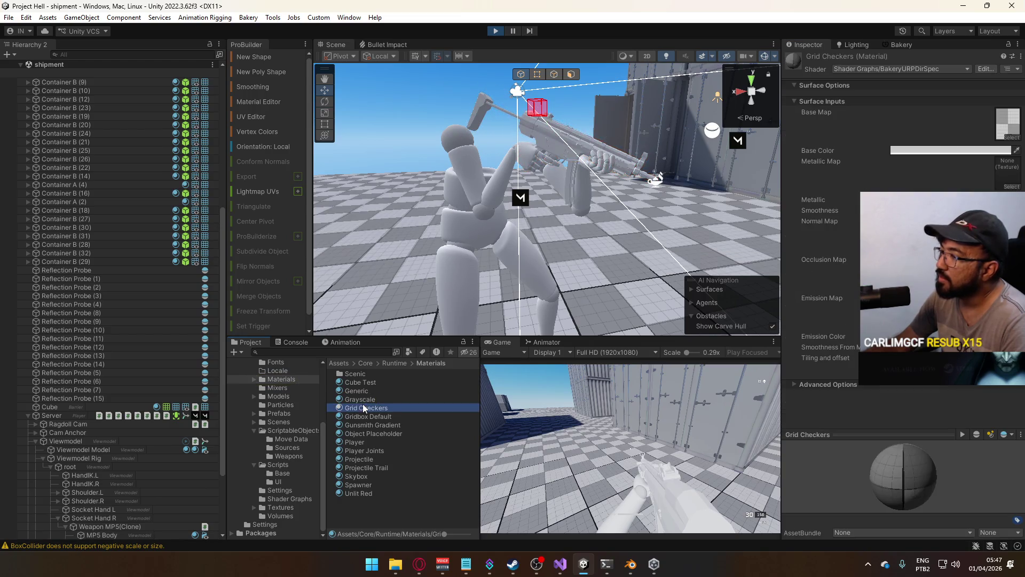
left_click(918, 69)
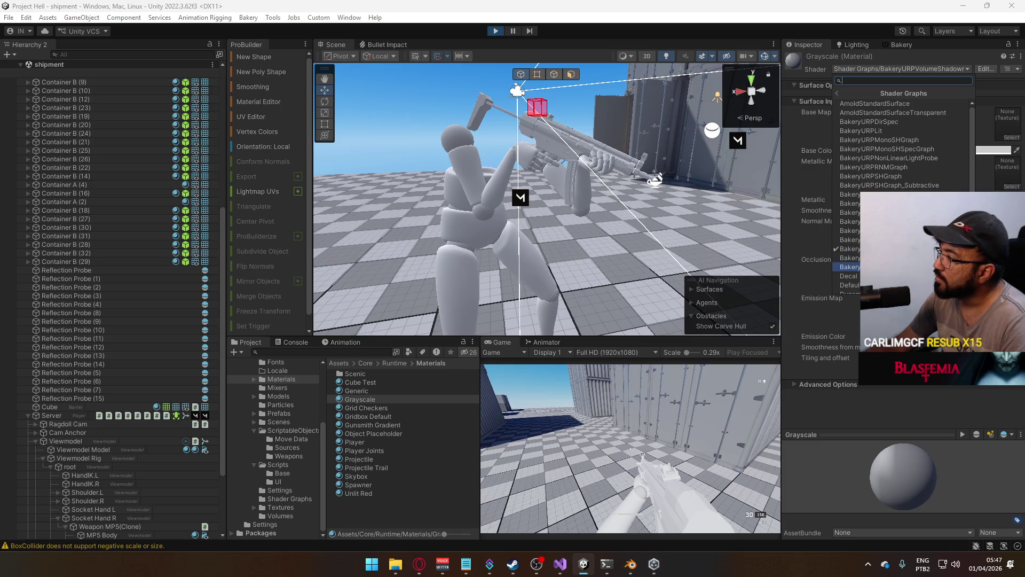
left_click(854, 266)
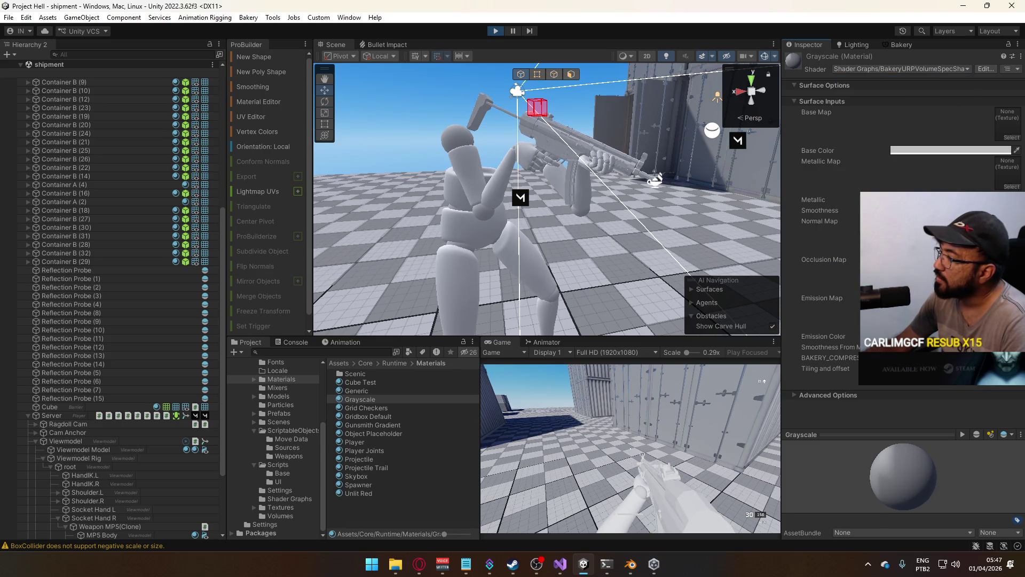
left_click(950, 150)
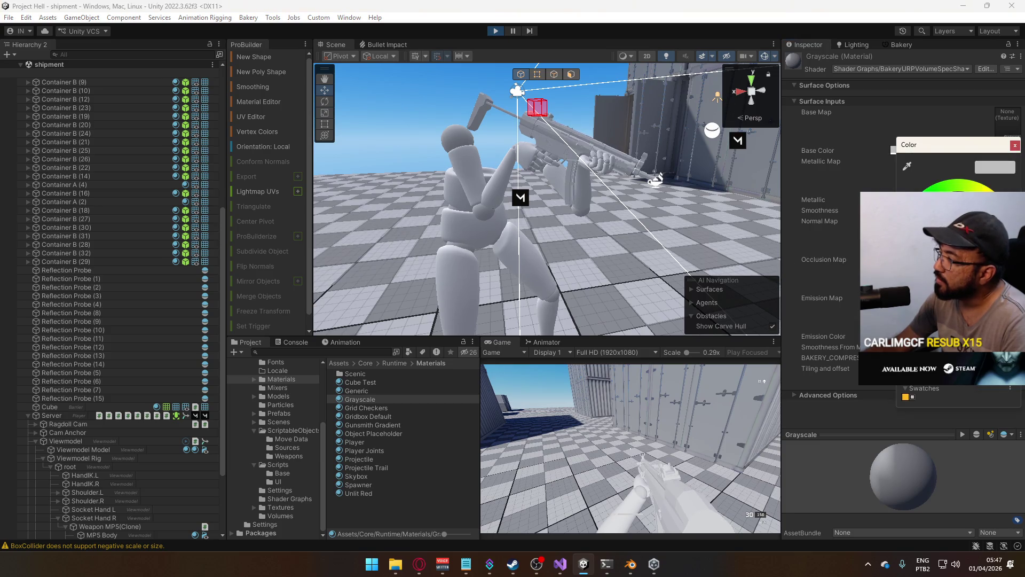
left_click(388, 401)
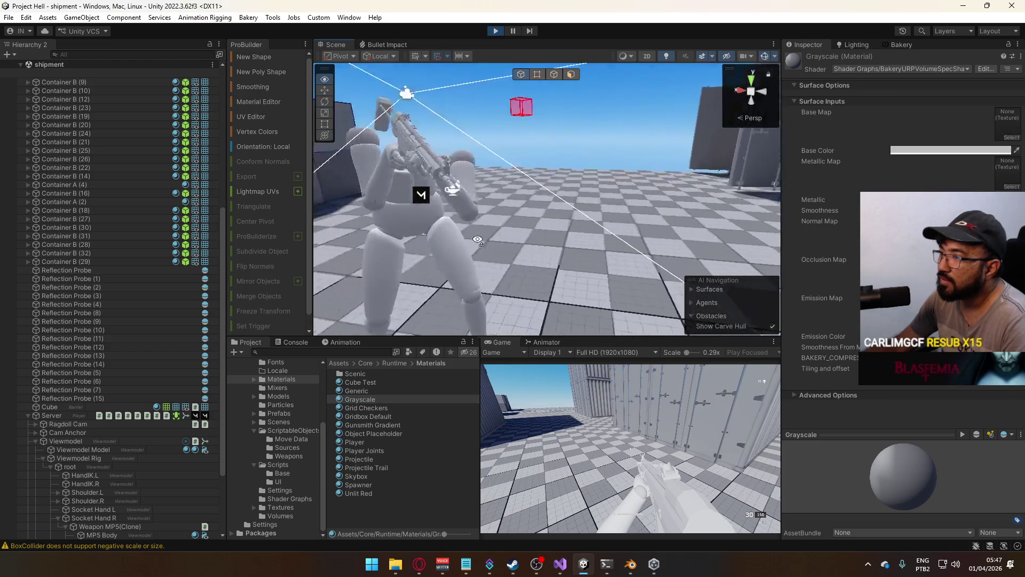
Walk the player through the container corridors and interiors out to the open yard's stacked containers
left_click(616, 454)
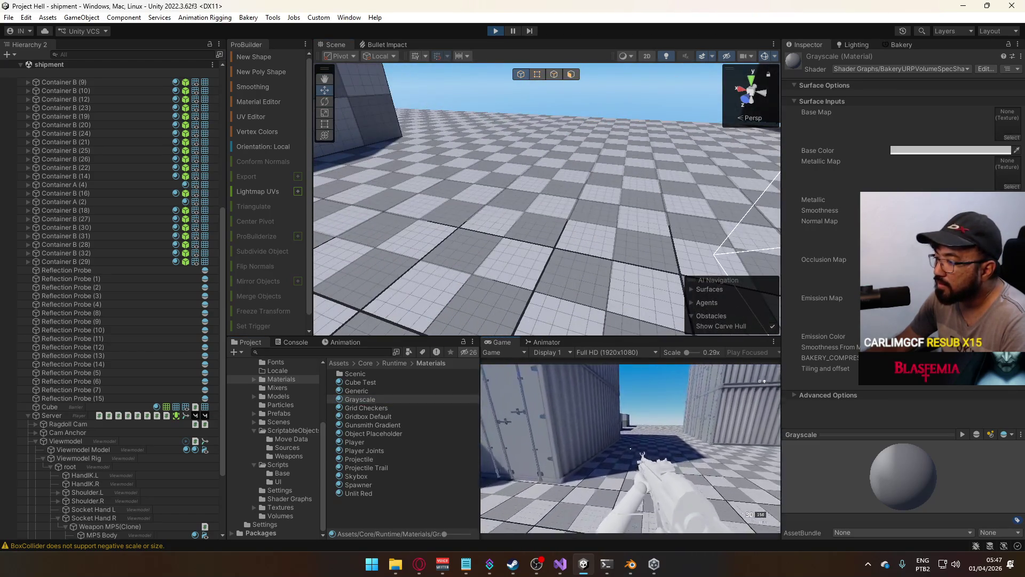
key("w")
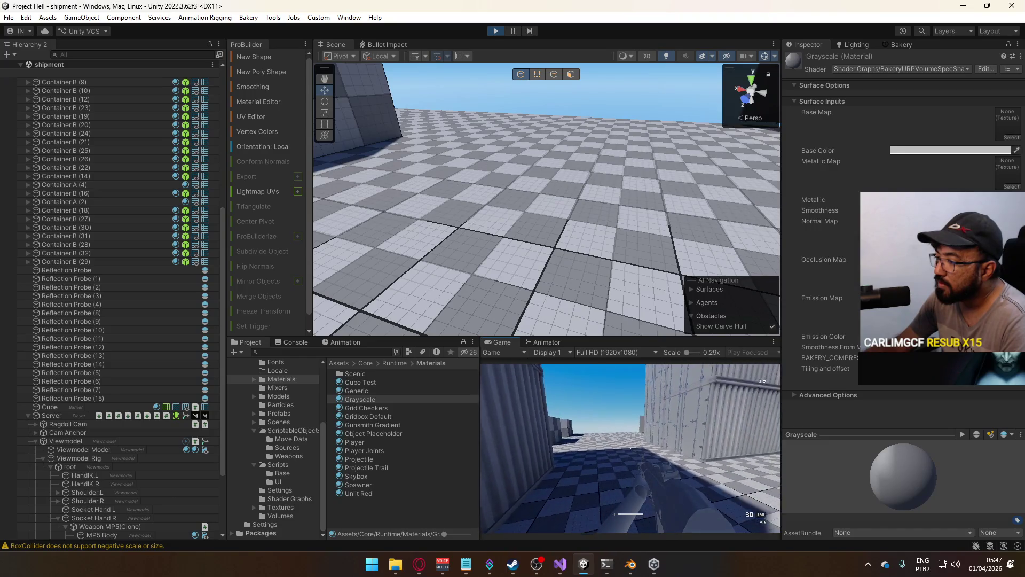
key("w")
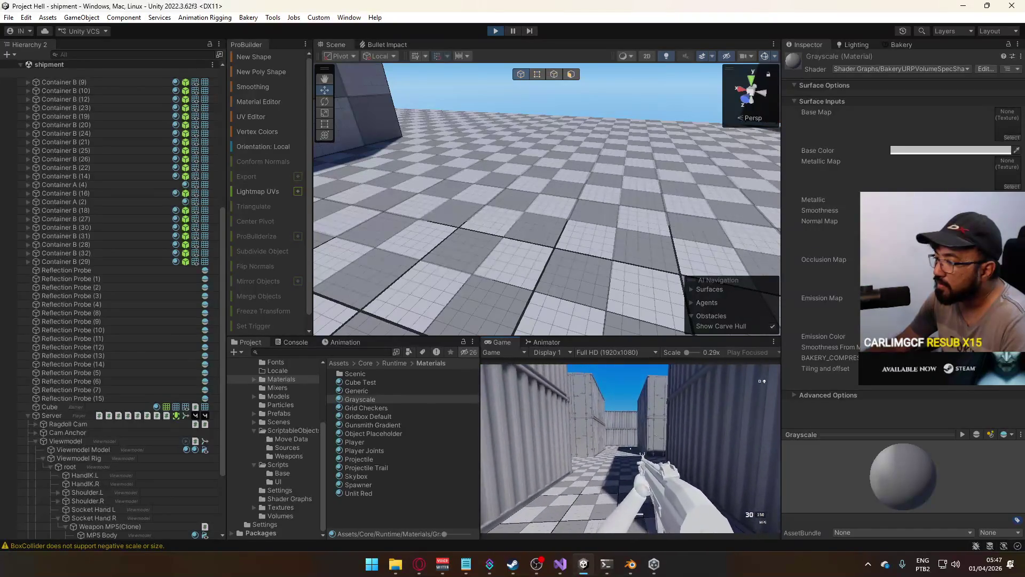
key("shift")
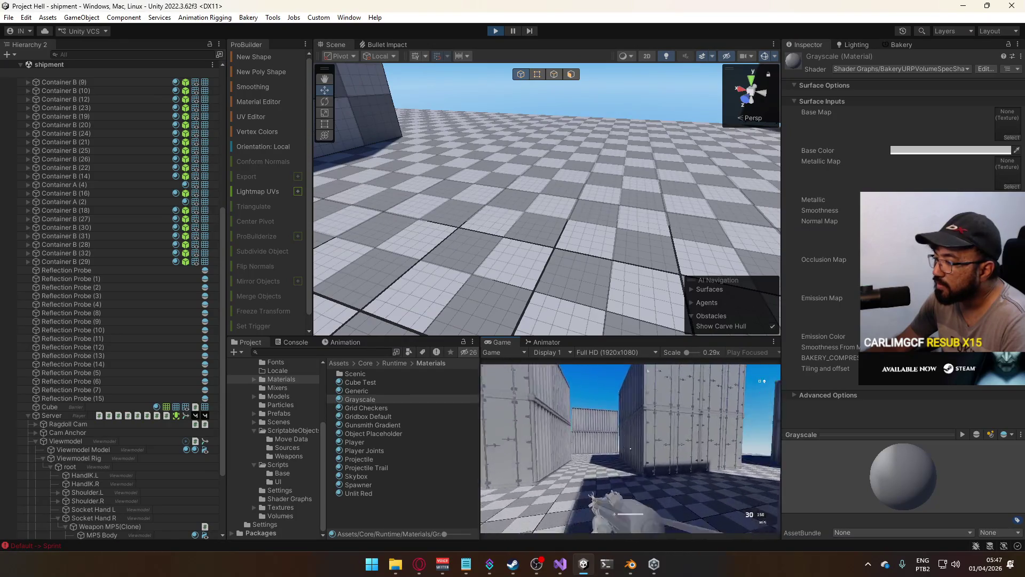
key("w")
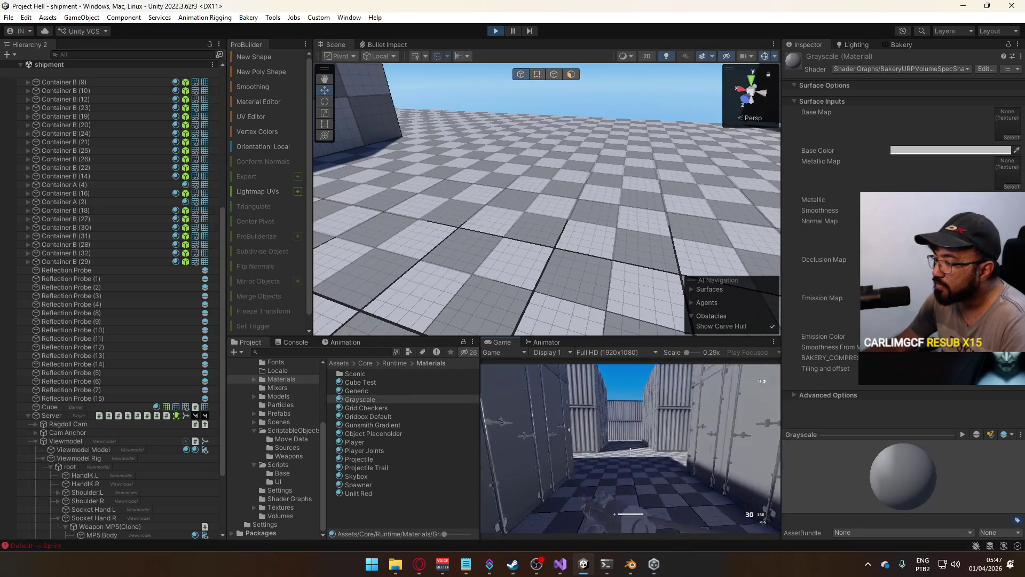
key("w")
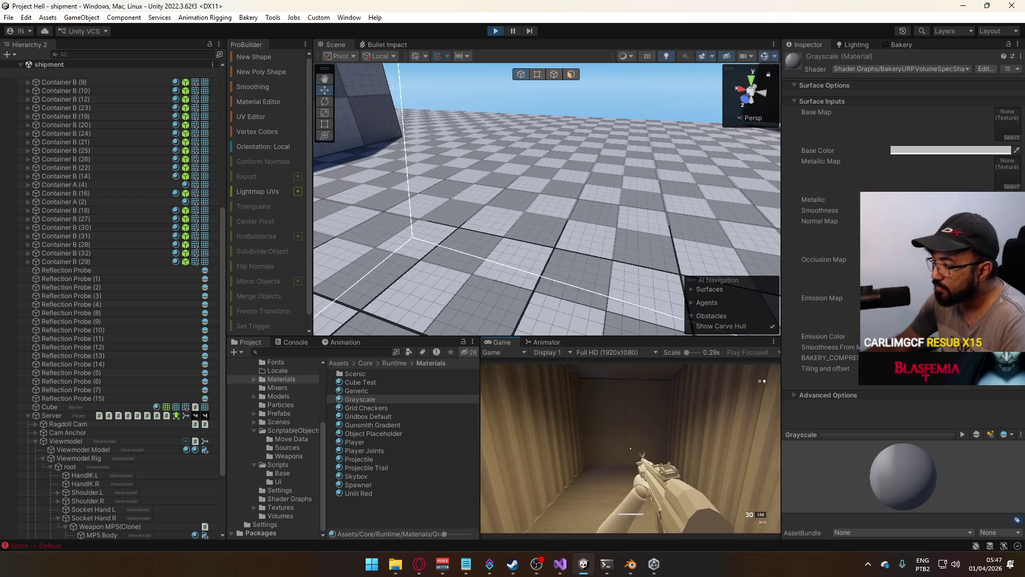
key("w")
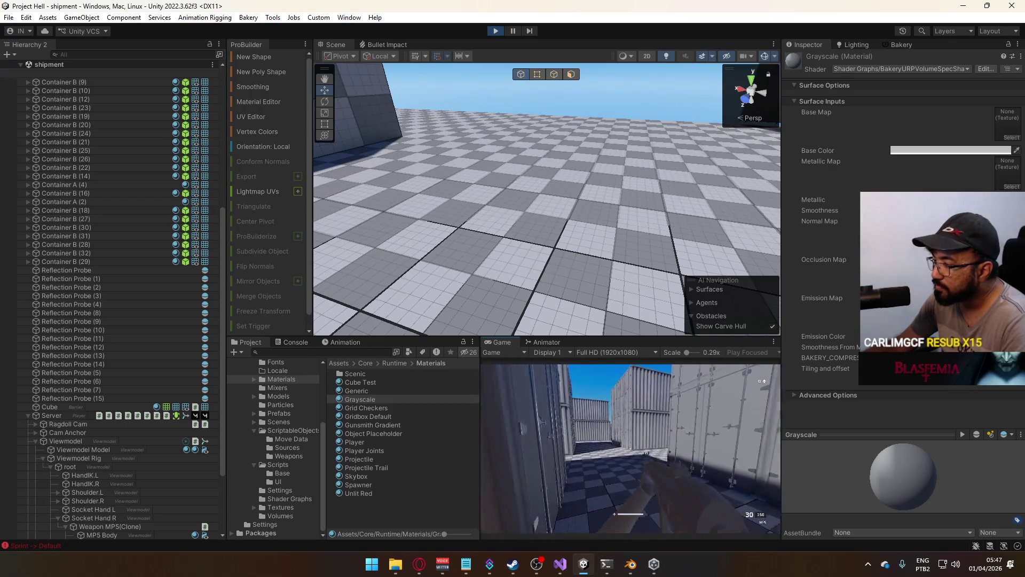
key("w")
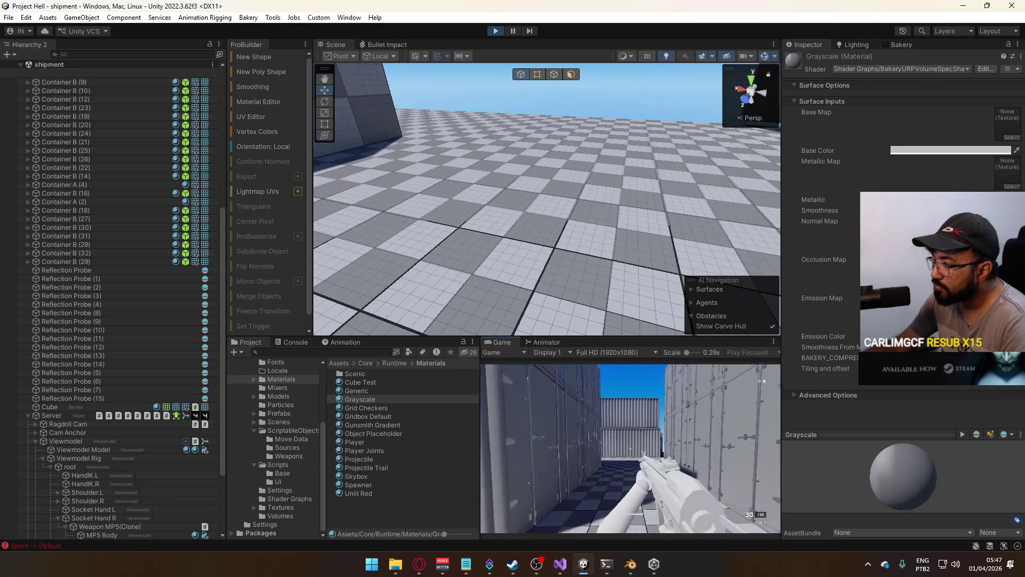
key("w")
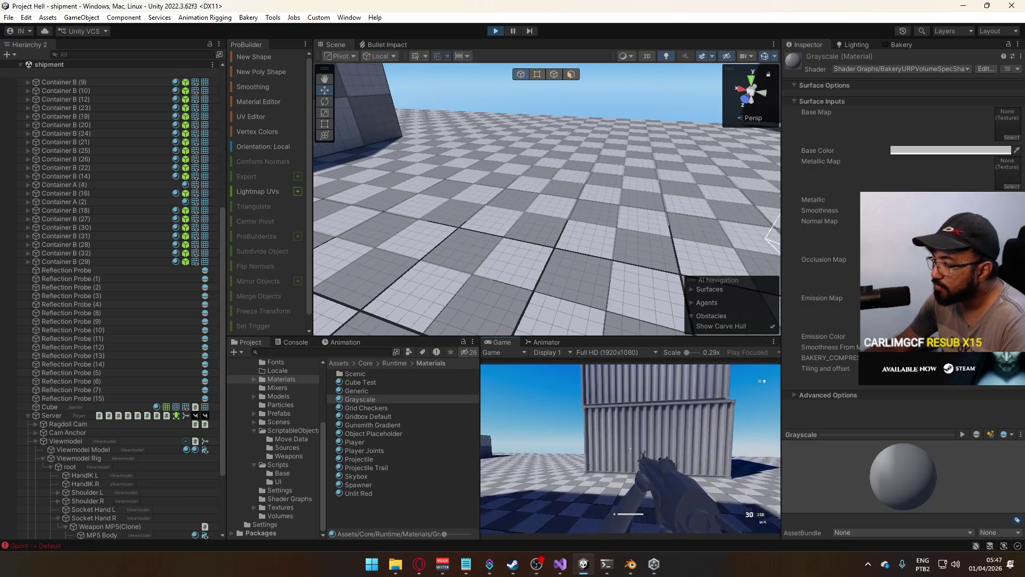
key("w")
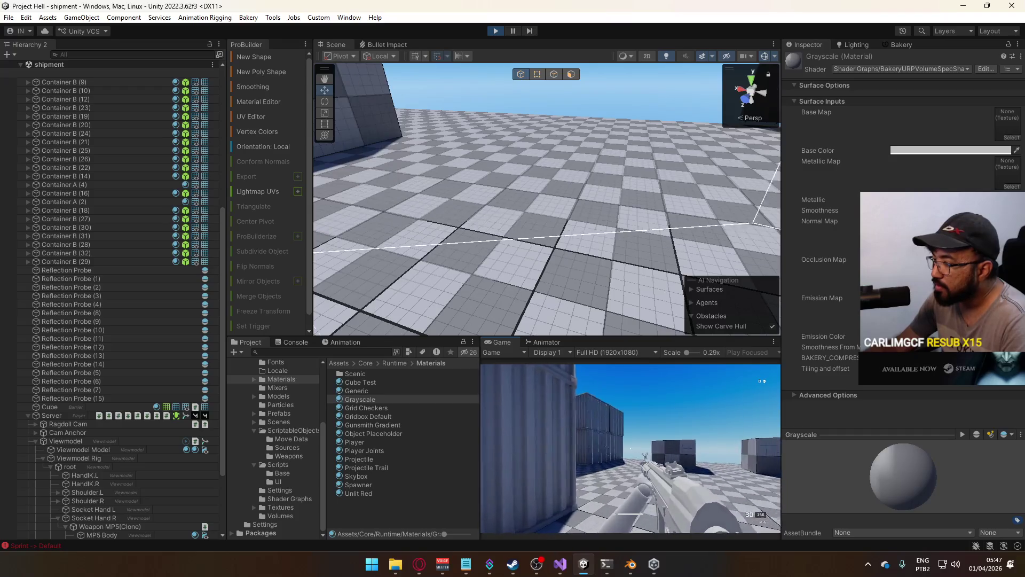
key("super")
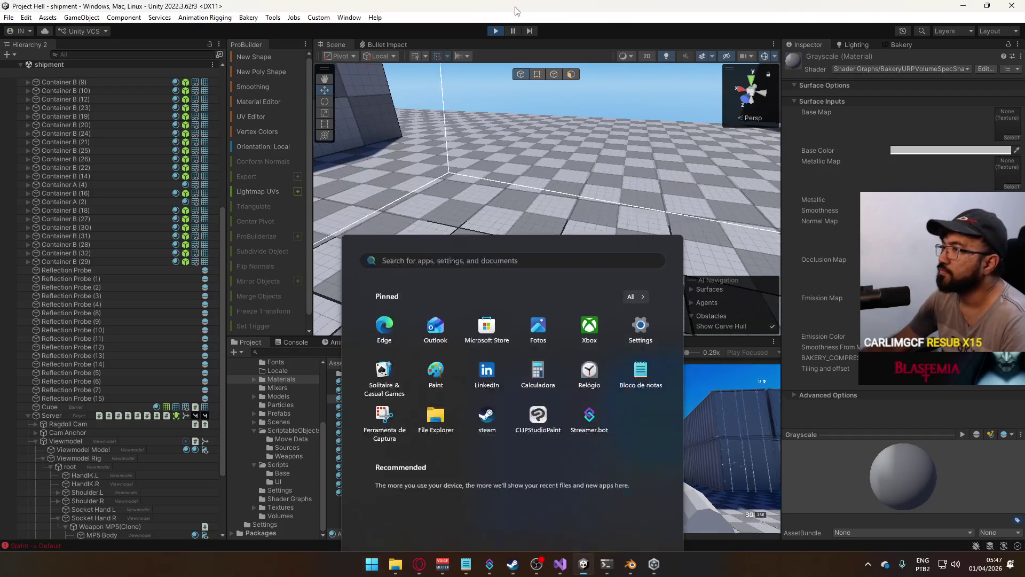
Stop Play mode and finish the 'baked shadows TEST' entry in the Notepad to-do list
key("super")
left_click(495, 31)
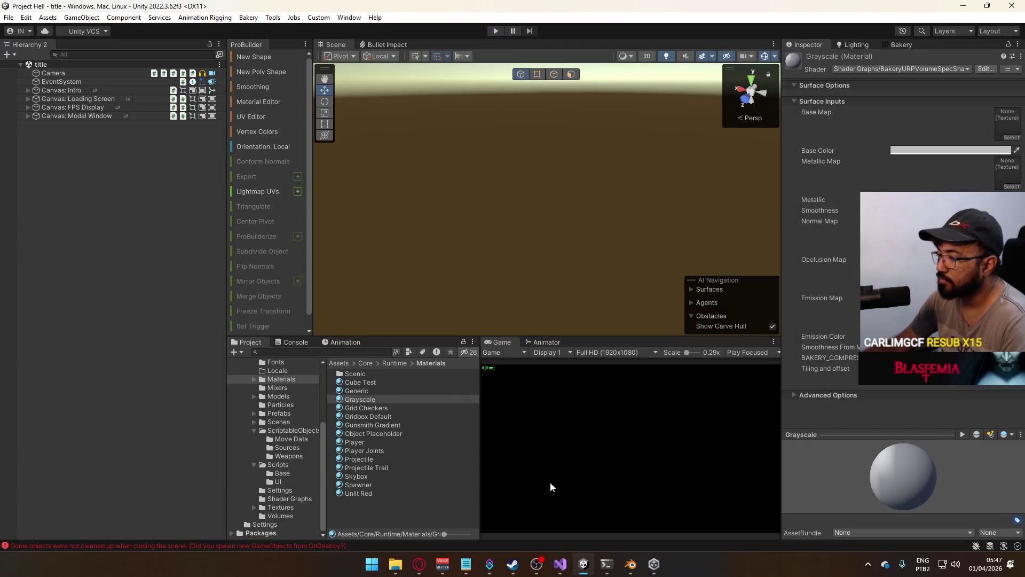
left_click(464, 568)
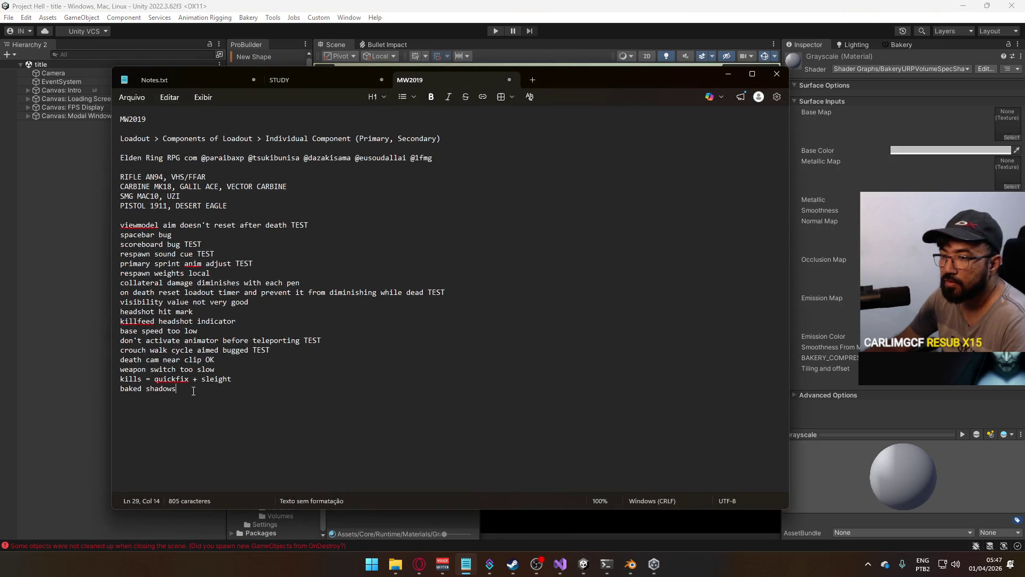
type(" TEST")
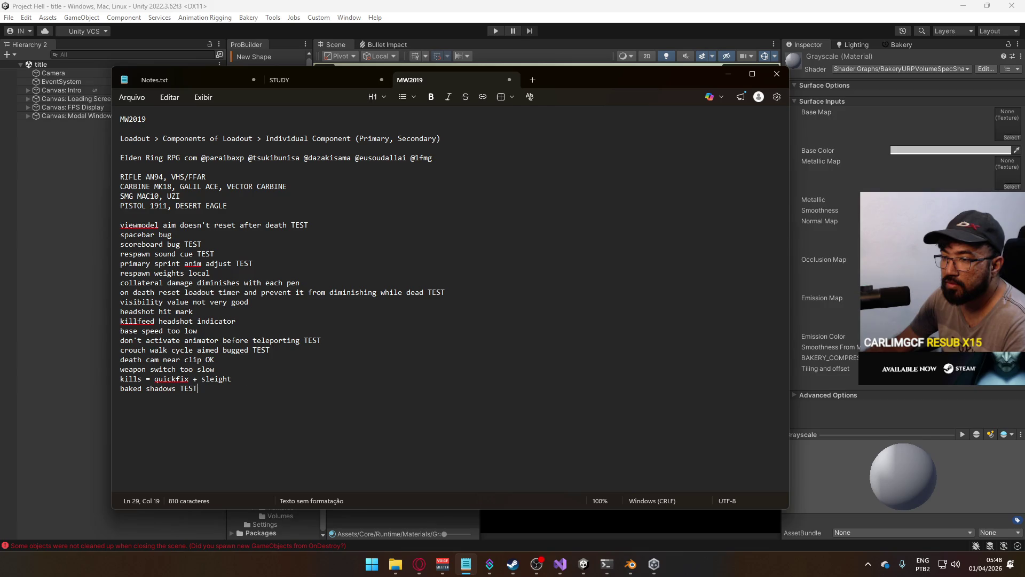
Move the 'baked shadows TEST' line directly under the viewmodel item
left_click_drag(205, 388, 98, 377)
triple_click(160, 388)
key("ctrl+c")
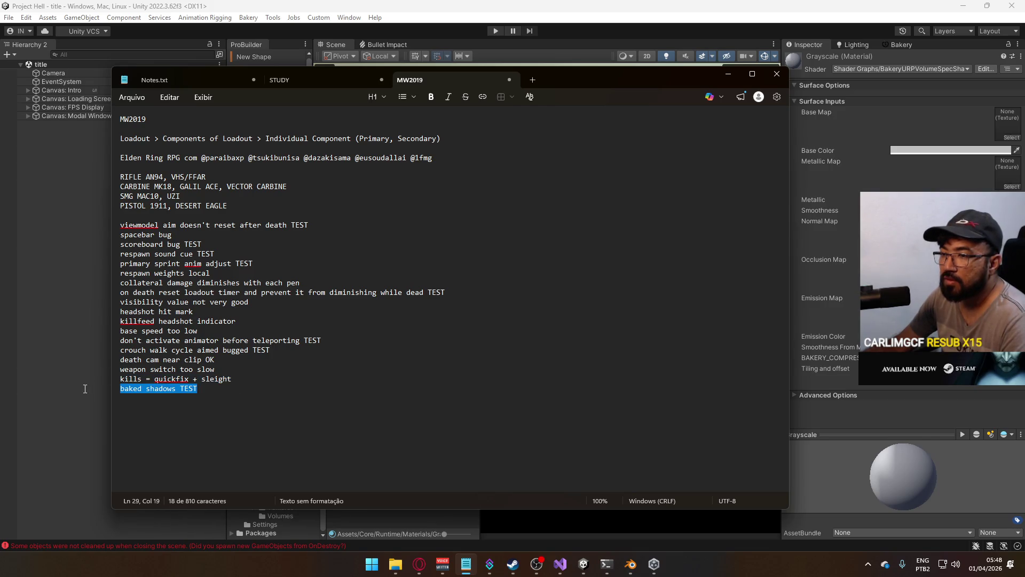
key("BackSpace")
left_click(329, 228)
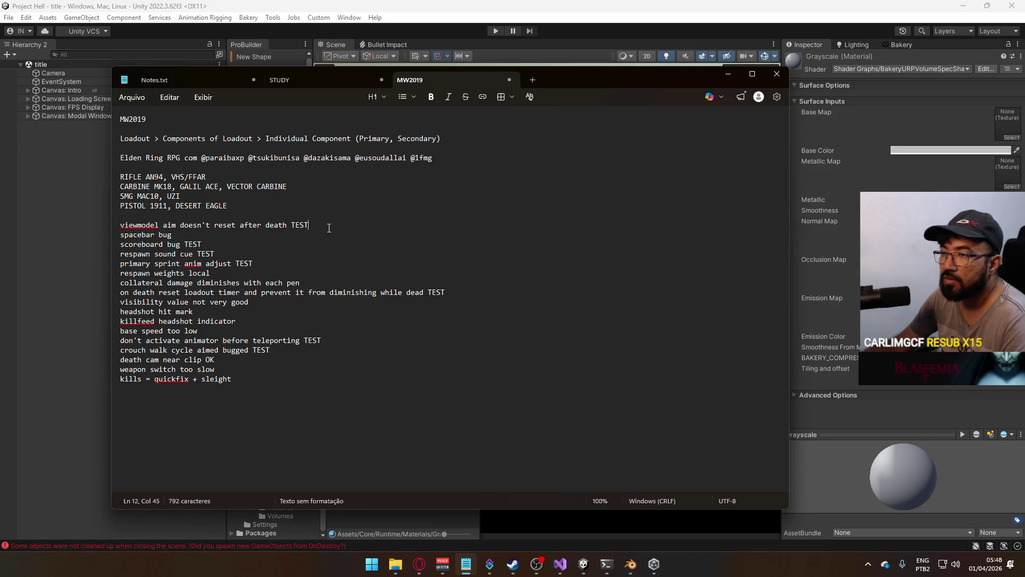
key("Return")
key("ctrl+v")
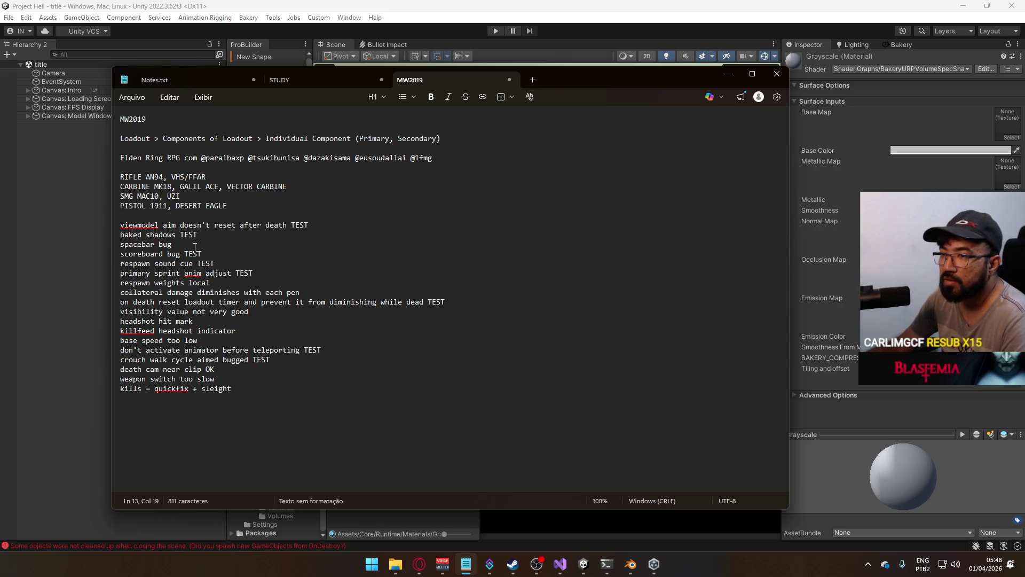
Move the animator and crouch walk cycle lines under 'primary sprint anim adjust TEST'
mouse_move(271, 359)
left_mouse_down()
mouse_move(70, 358)
mouse_move(68, 348)
left_mouse_up()
key("ctrl+x")
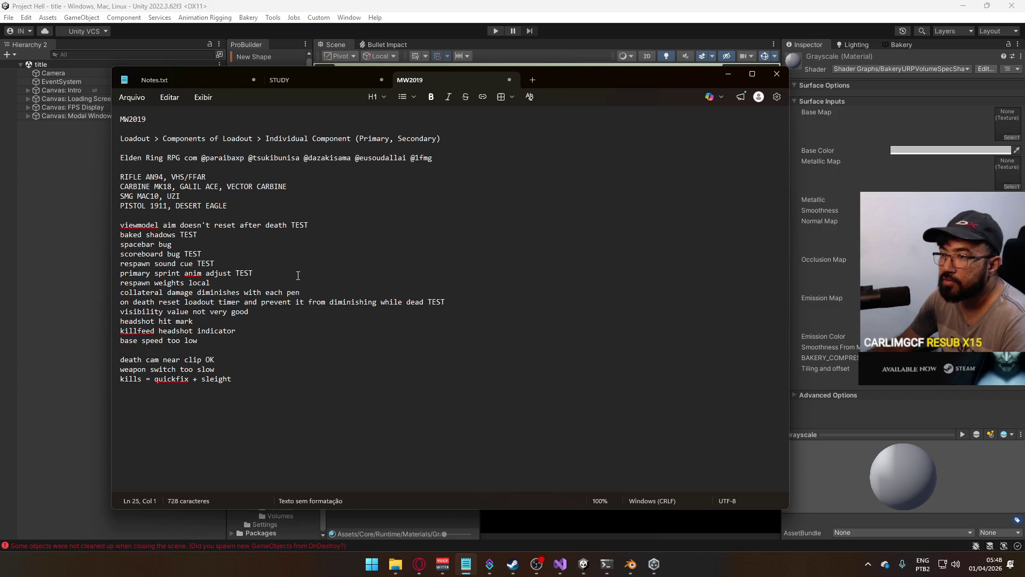
left_click(320, 273)
key("Return")
key("ctrl+v")
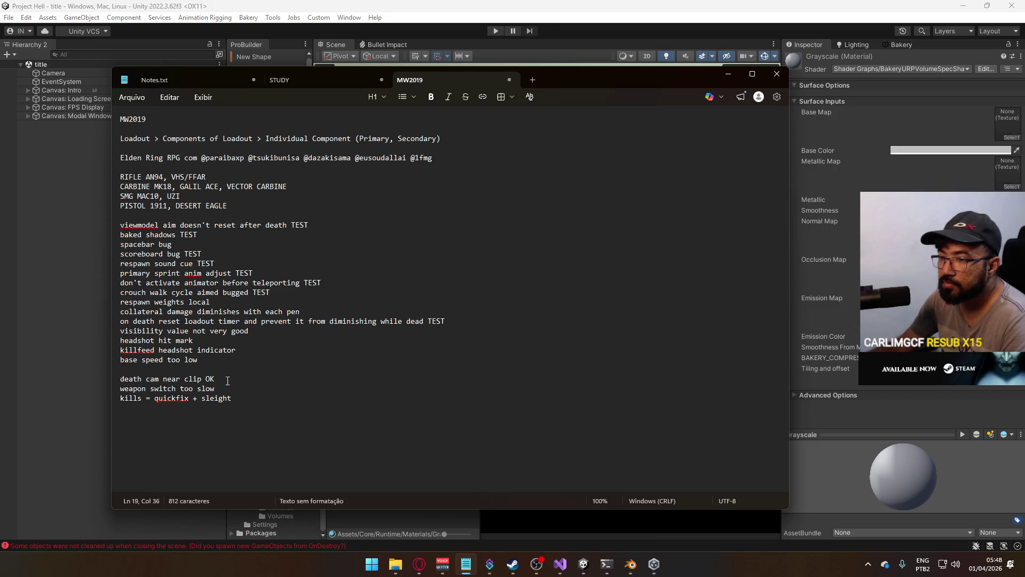
Move 'death cam near clip OK' to the top of the to-do list
left_click_drag(227, 380, 120, 381)
key("BackSpace")
left_click(335, 217)
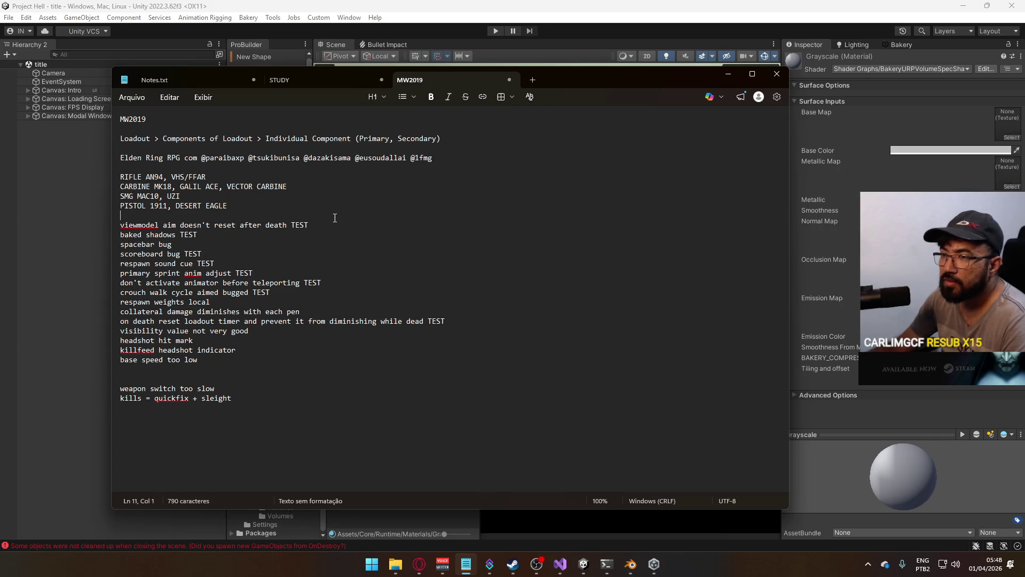
key("Return")
key("ctrl+v")
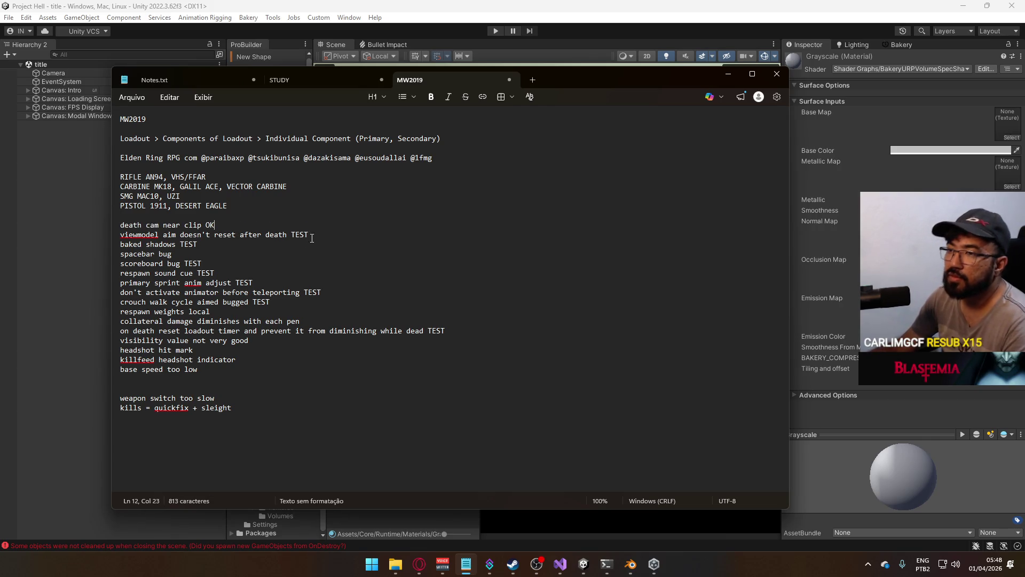
left_click(312, 243)
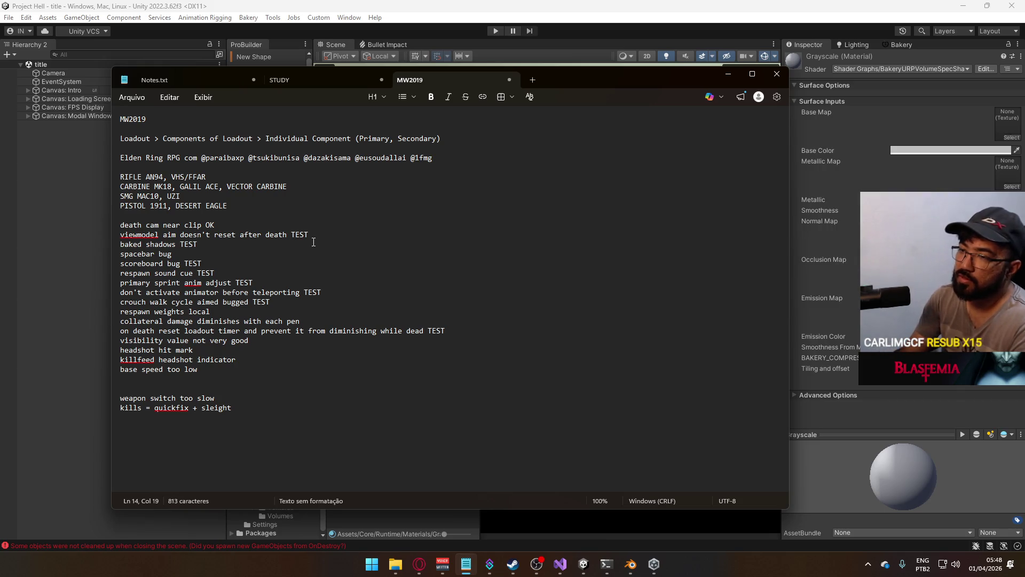
Add a 'fix bullet ground particle TEST' line under baked shadows TEST
key("Return")
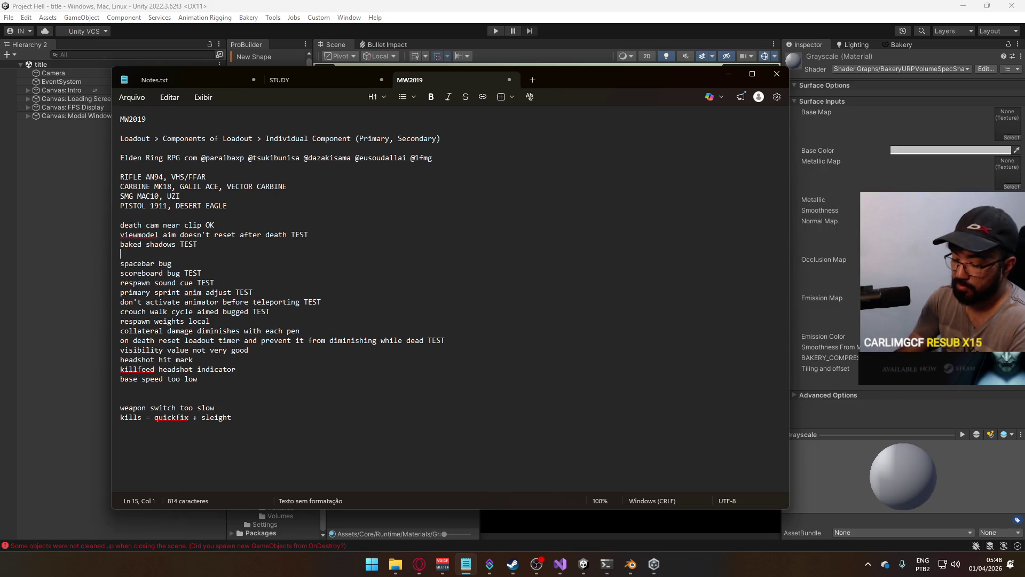
type("fix bullet ground particl")
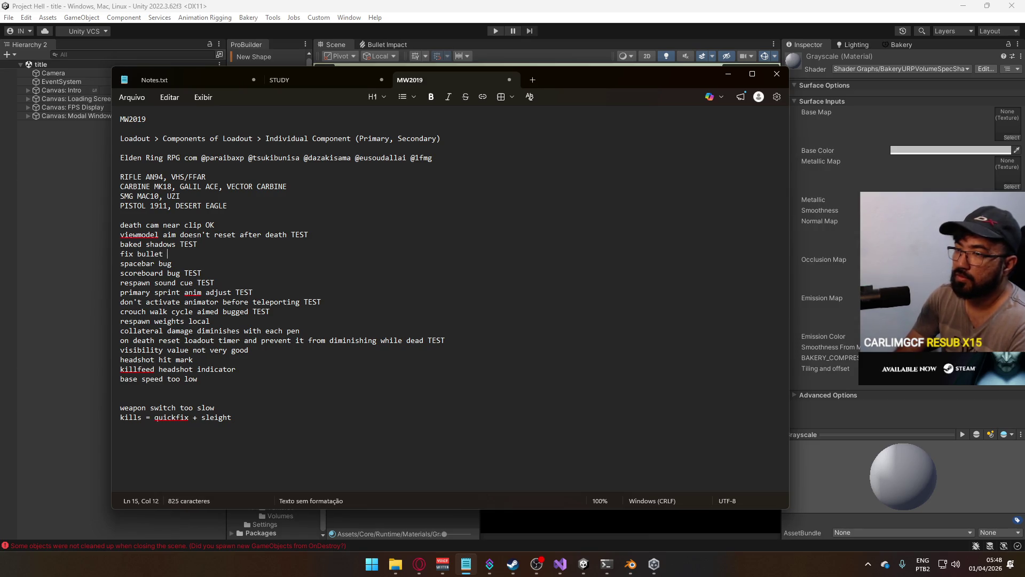
type("e TEST")
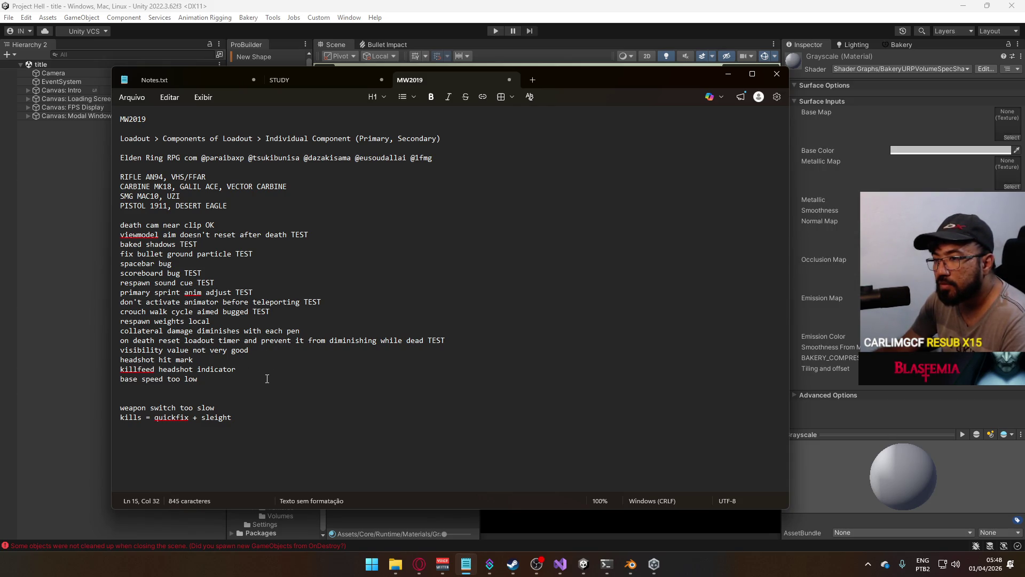
left_click_drag(264, 381, 332, 313)
left_click(332, 314)
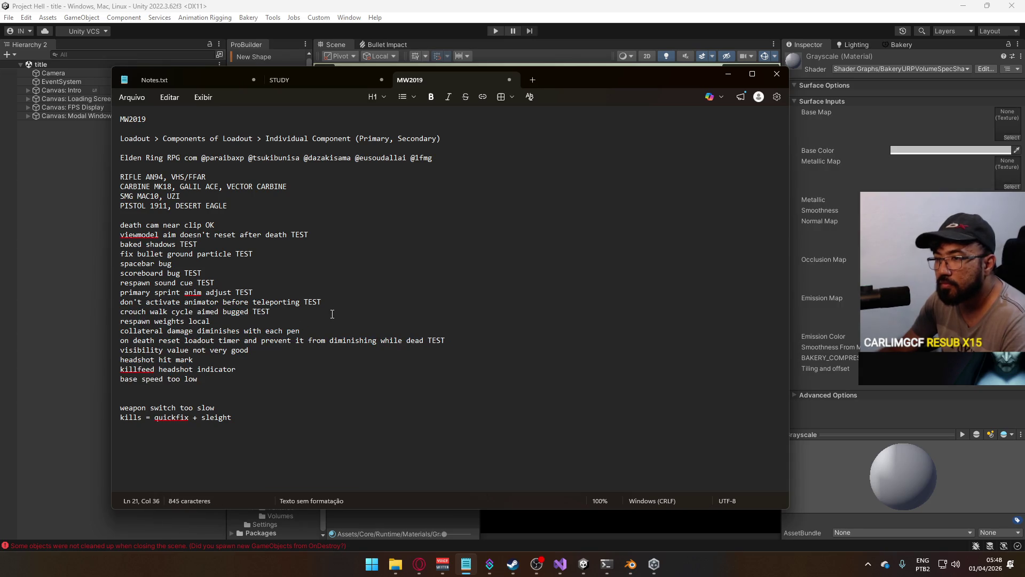
key("Return")
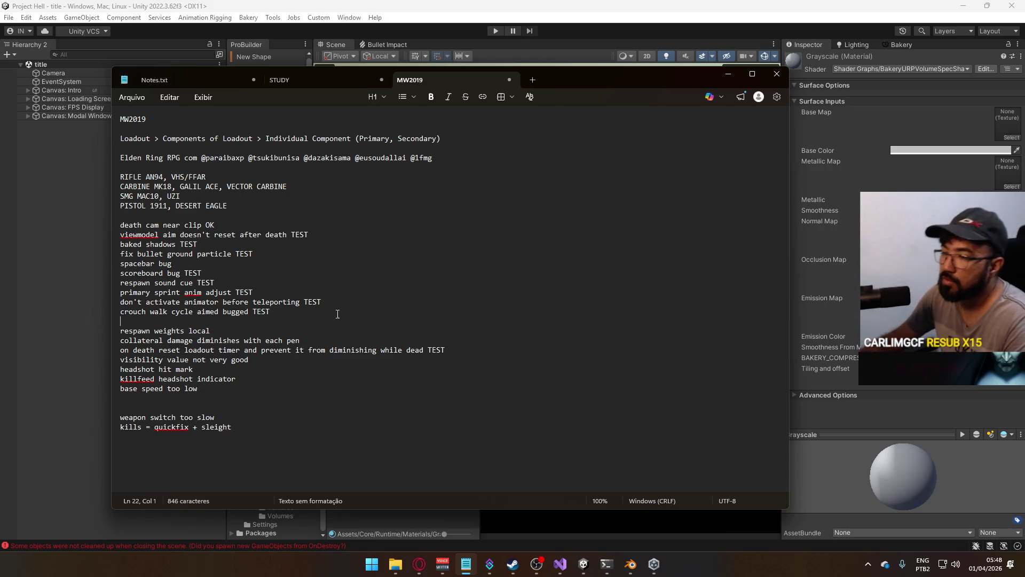
Move the 'on death reset loadout timer' line below crouch walk cycle and remove the stray blank line
left_click_drag(463, 349, 120, 349)
key("ctrl+x")
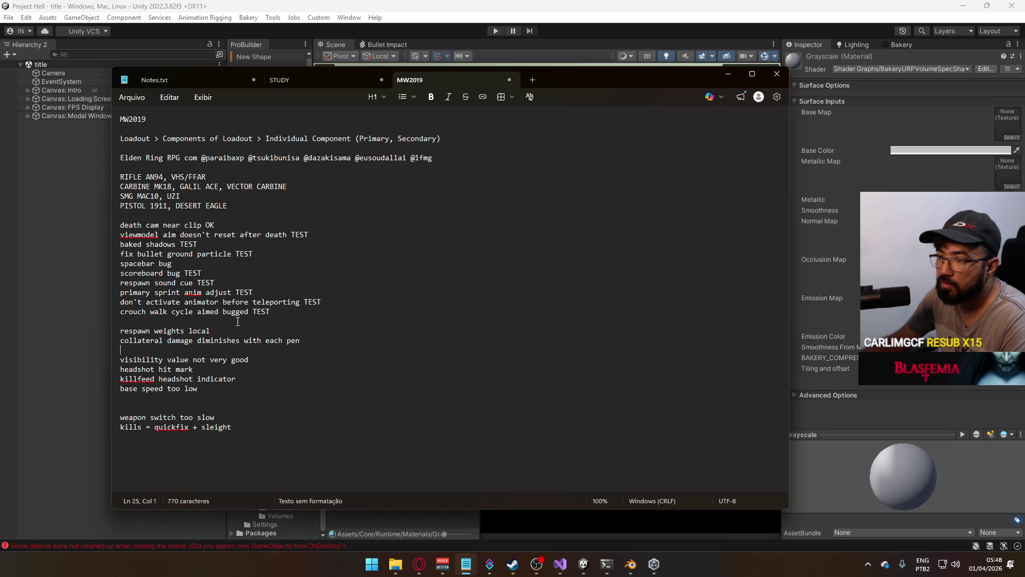
left_click(301, 321)
key("ctrl+v")
key("Return")
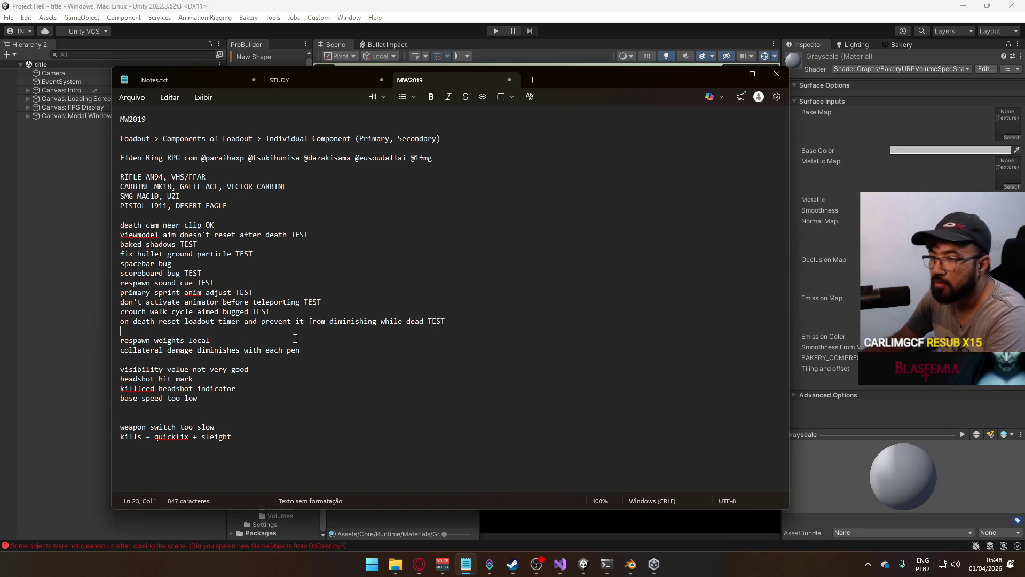
left_click(349, 349)
key("Delete")
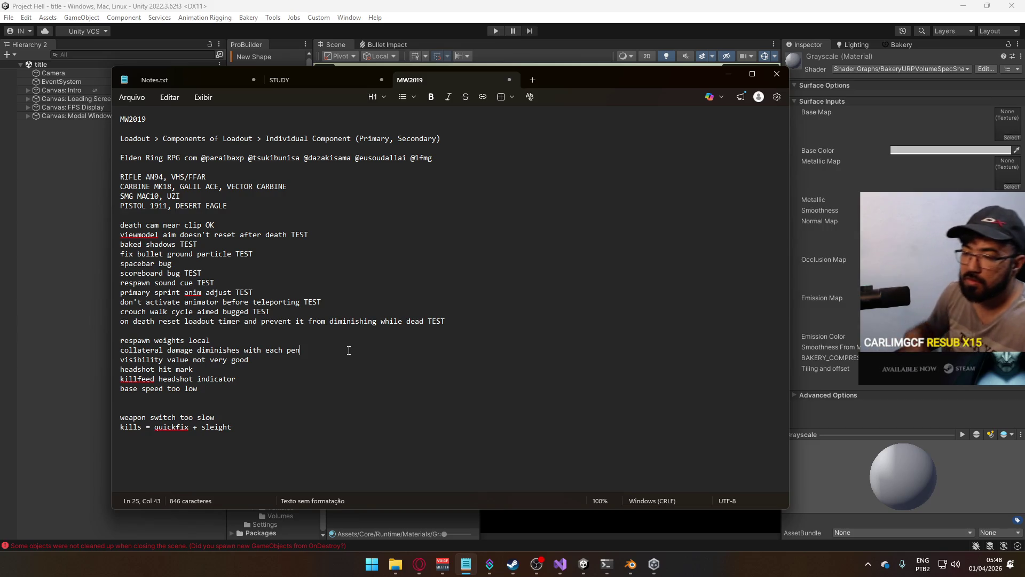